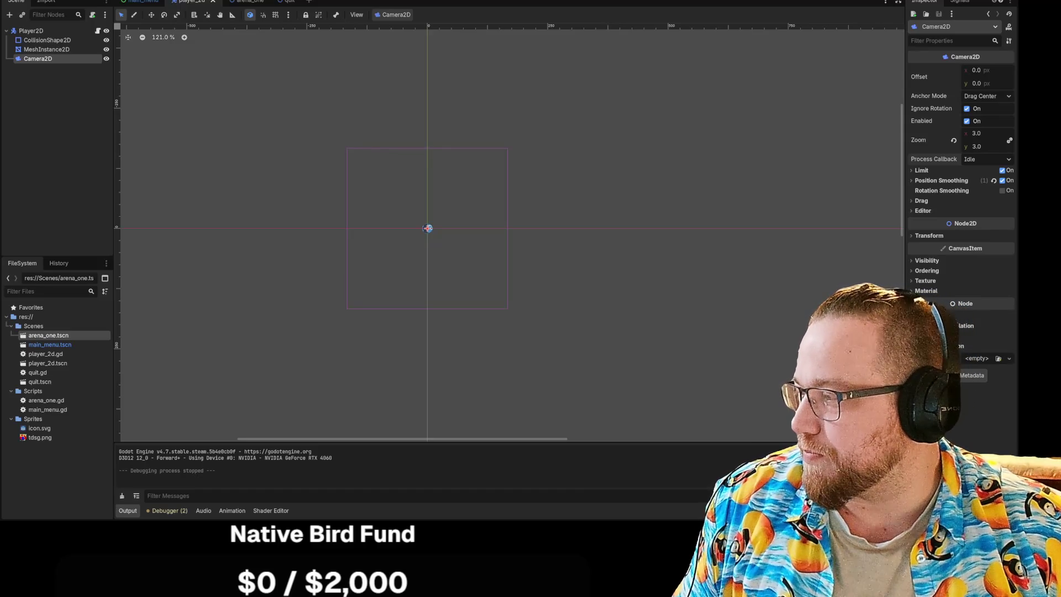
Reposition the music player window, then return to Godot
key("alt+Tab")
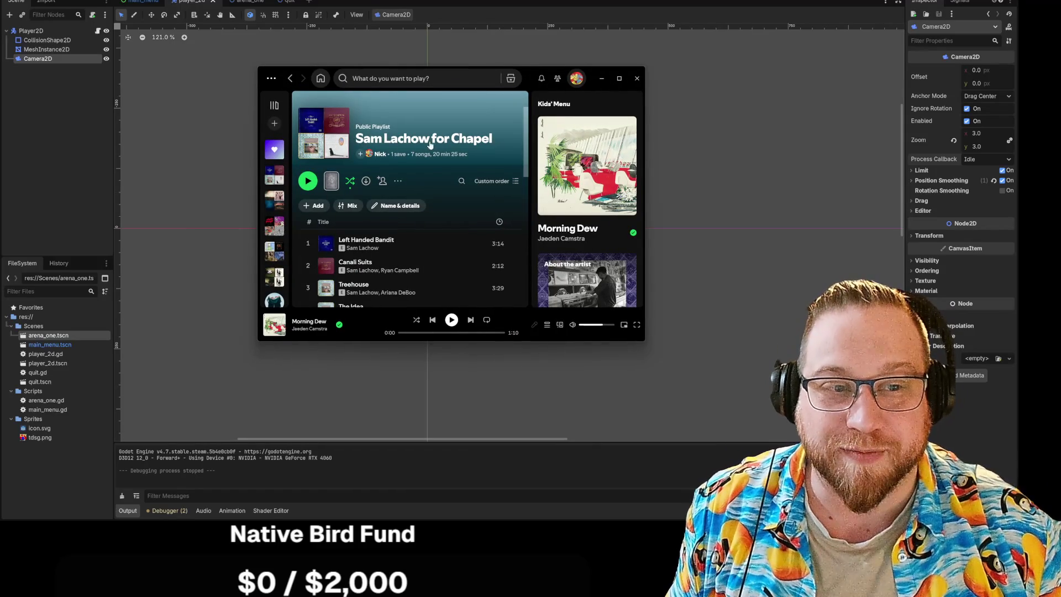
left_click_drag(532, 78, 329, 96)
key("alt+Tab")
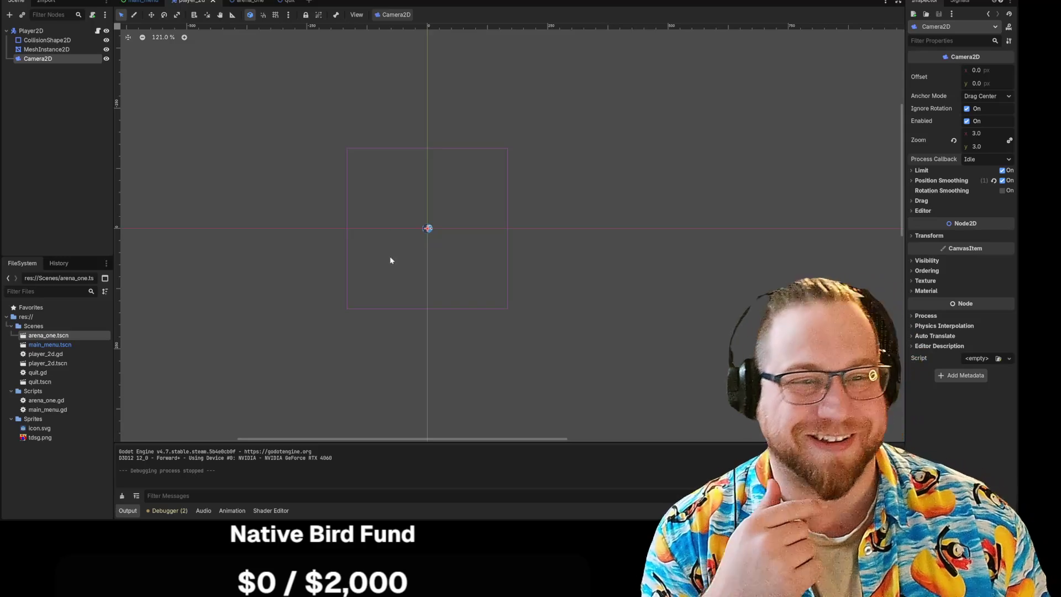
Clear the Godot icon texture from MeshInstance2D so the circle renders plain white
left_click(47, 49)
scroll(427, 249, "up", 8)
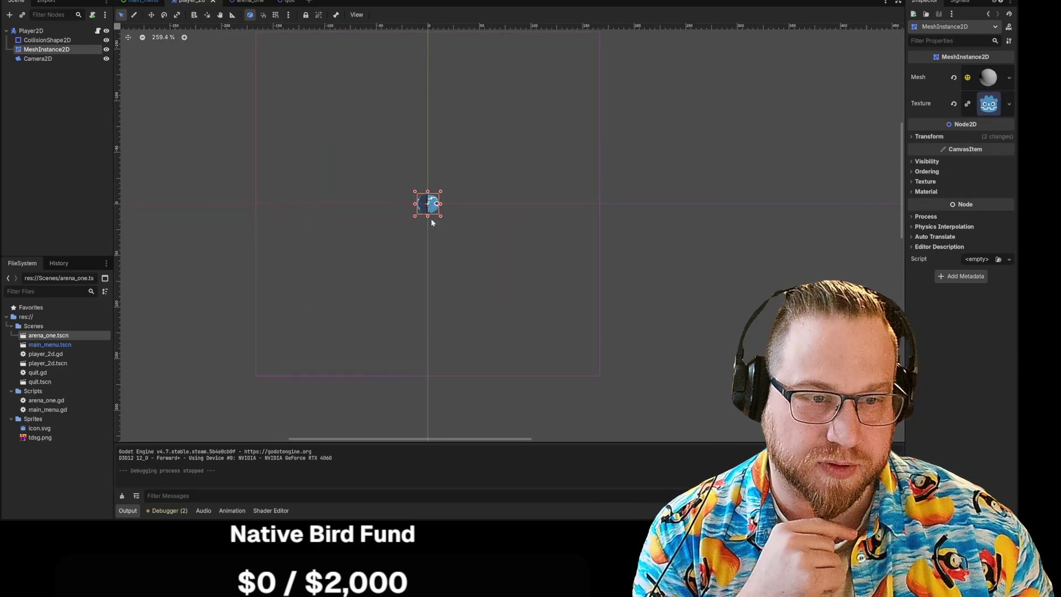
scroll(308, 215, "down", 2)
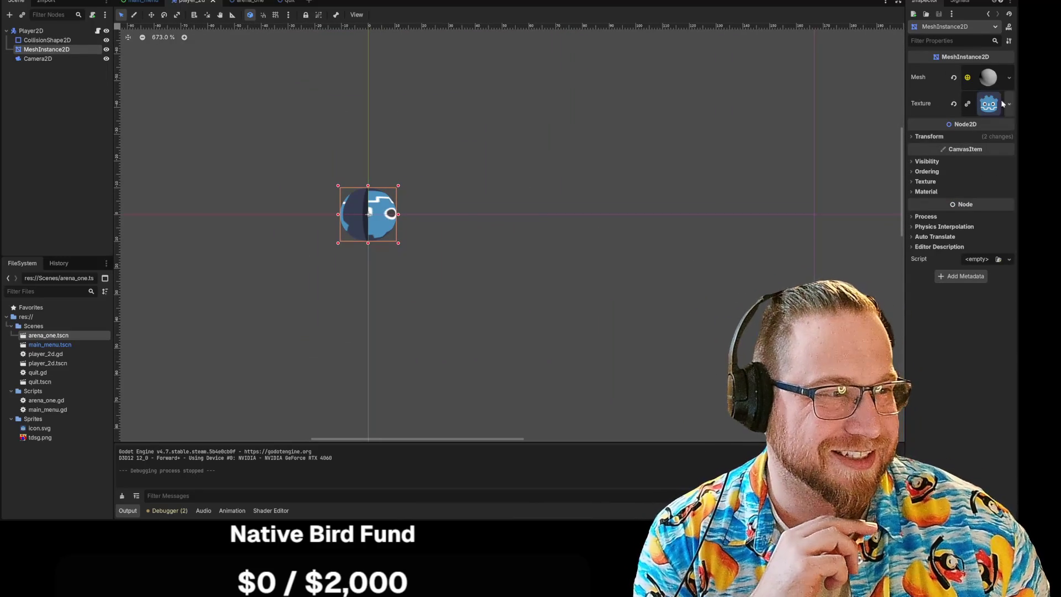
left_click(953, 103)
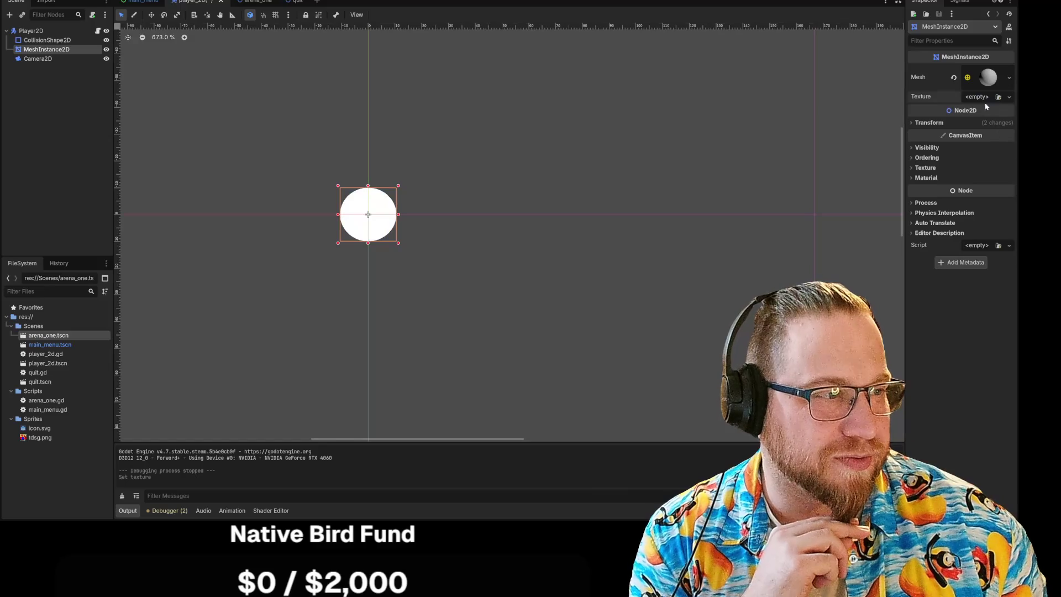
left_click(998, 97)
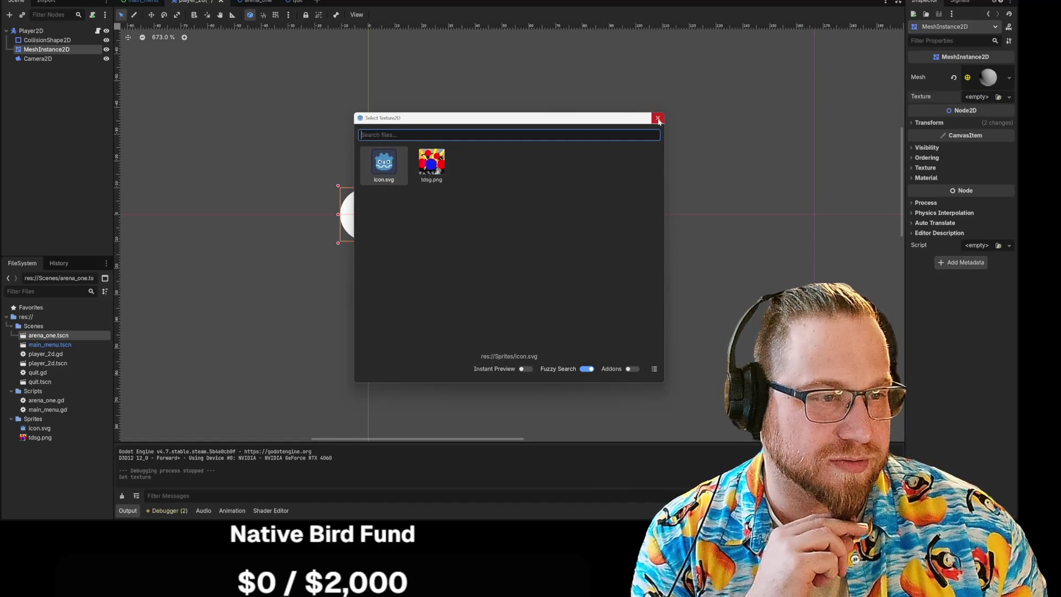
left_click(657, 118)
left_click(977, 97)
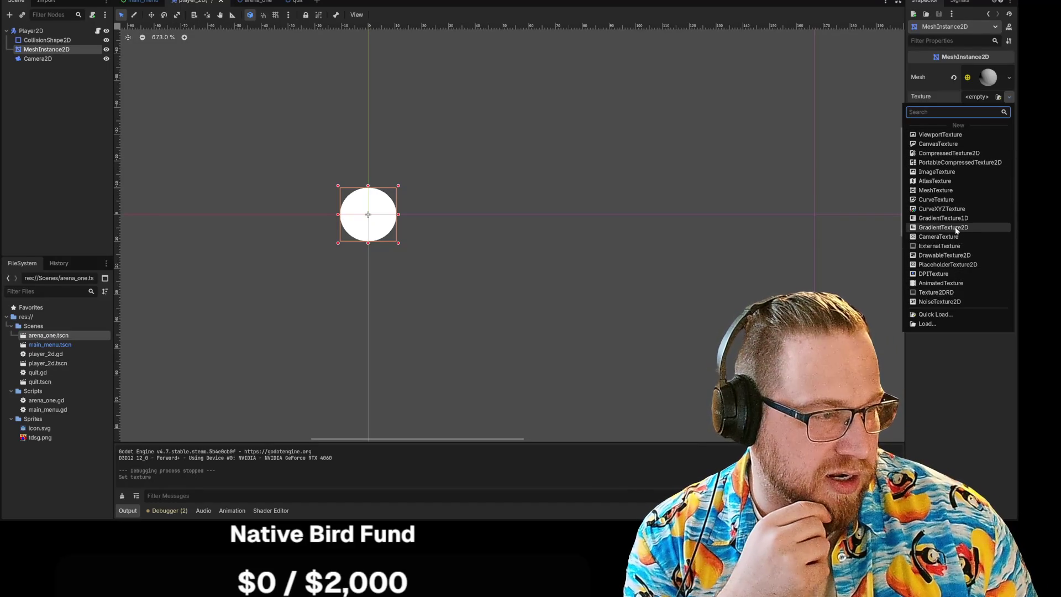
Give the mesh a new GradientTexture2D and drag its fill start to the top centre
left_click(954, 229)
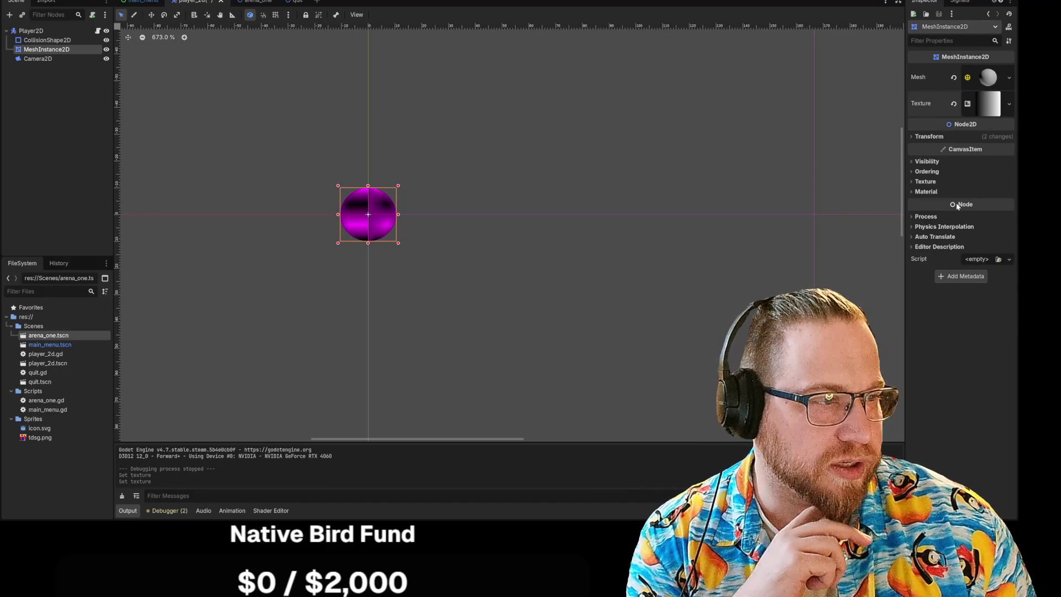
left_click(993, 79)
left_click(991, 78)
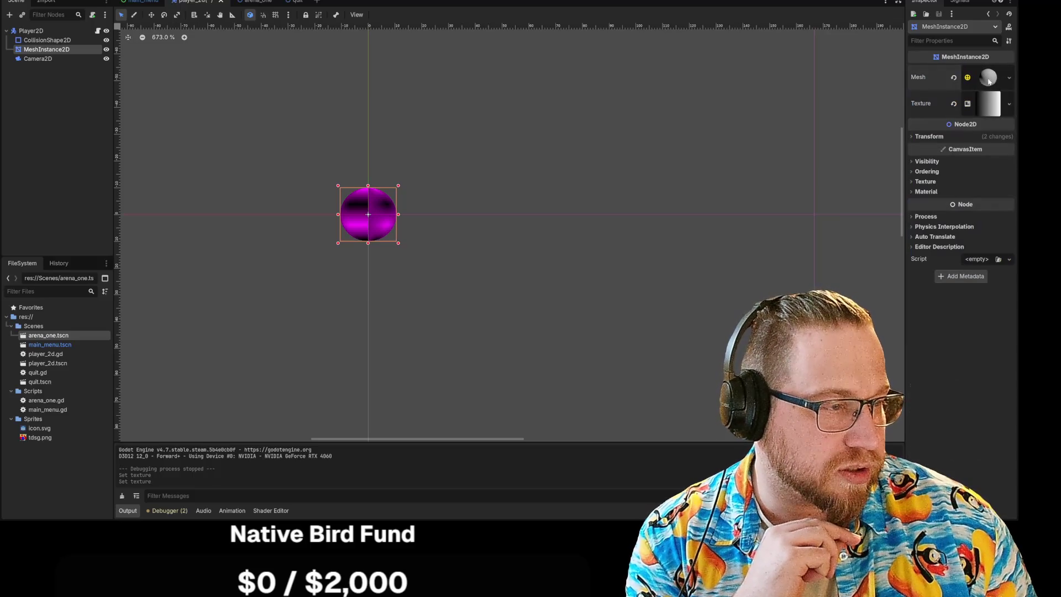
left_click(1009, 105)
left_click(989, 104)
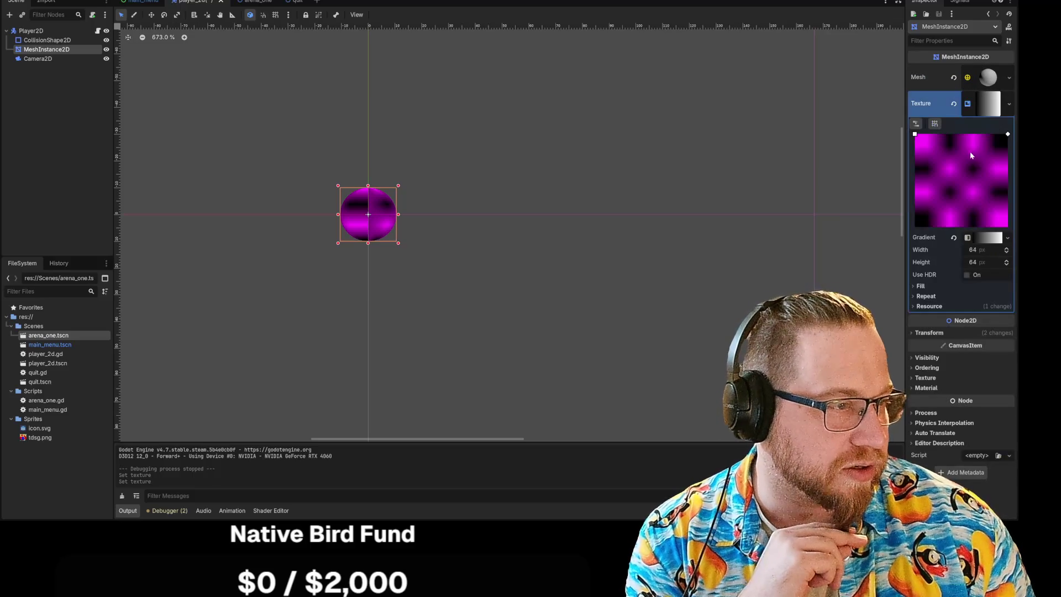
mouse_move(916, 135)
left_mouse_down()
mouse_move(938, 153)
mouse_move(961, 125)
left_mouse_up()
Add a gradient point and recolour it pure blue (blue 255, no red or green)
left_click(992, 238)
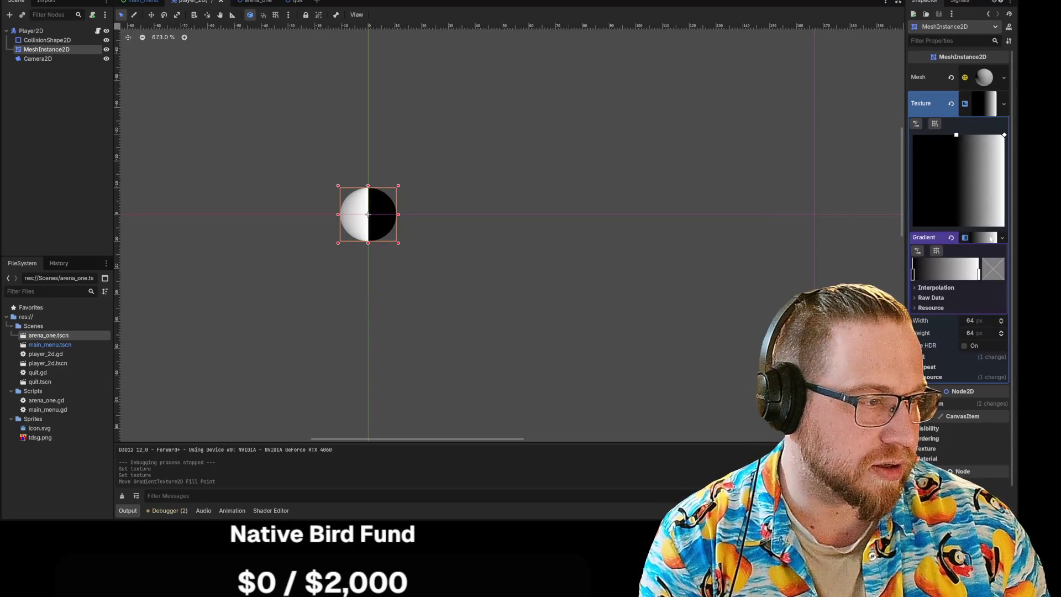
left_click(966, 270)
left_click_drag(967, 269, 977, 269)
double_click(976, 269)
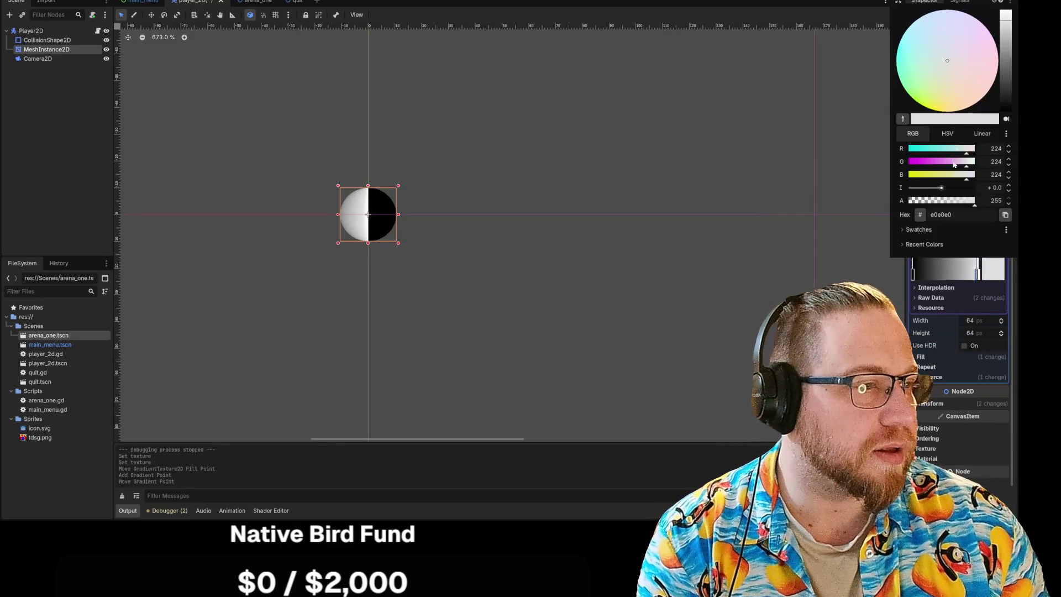
left_click_drag(956, 150, 881, 157)
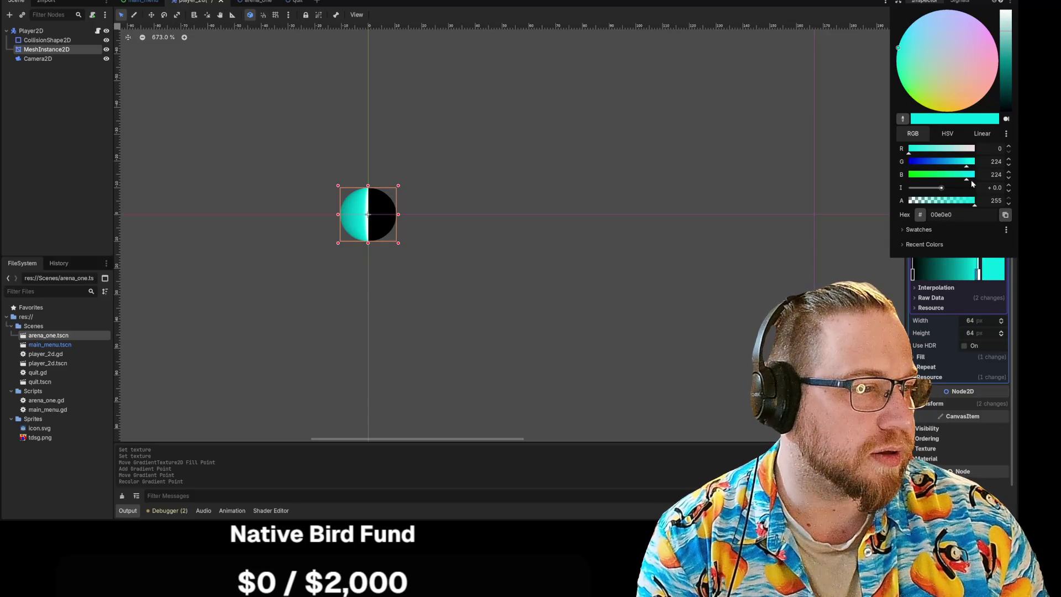
mouse_move(967, 181)
left_mouse_down()
mouse_move(890, 177)
mouse_move(975, 174)
mouse_move(877, 161)
left_mouse_up()
left_click(996, 174)
Remove the extra stops, add a black stop at the left and move it toward the middle
right_click(977, 274)
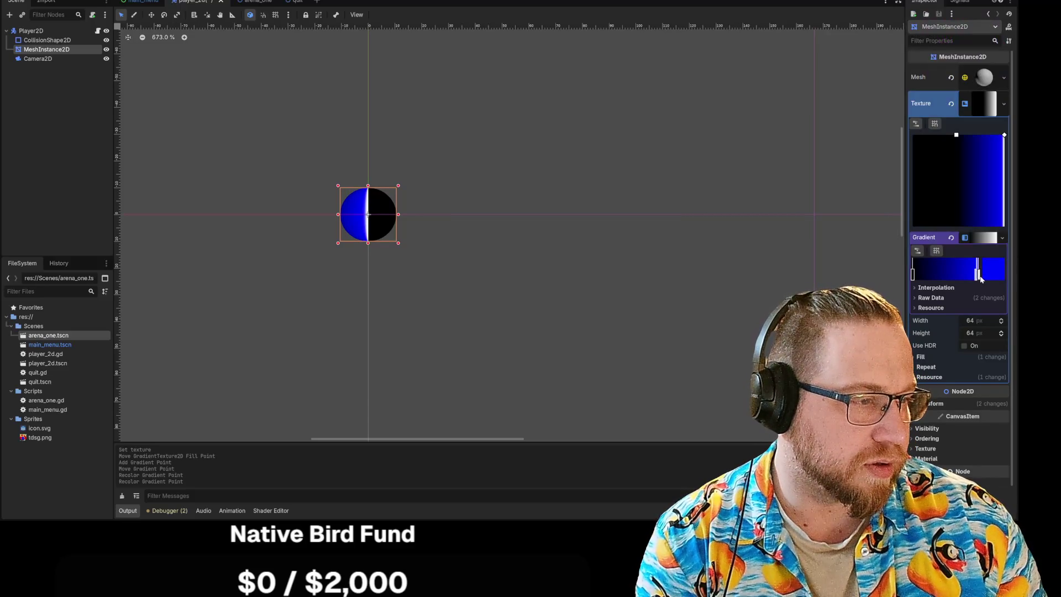
mouse_move(981, 281)
left_mouse_down()
mouse_move(961, 277)
mouse_move(989, 277)
mouse_move(973, 275)
left_mouse_up()
right_click(912, 275)
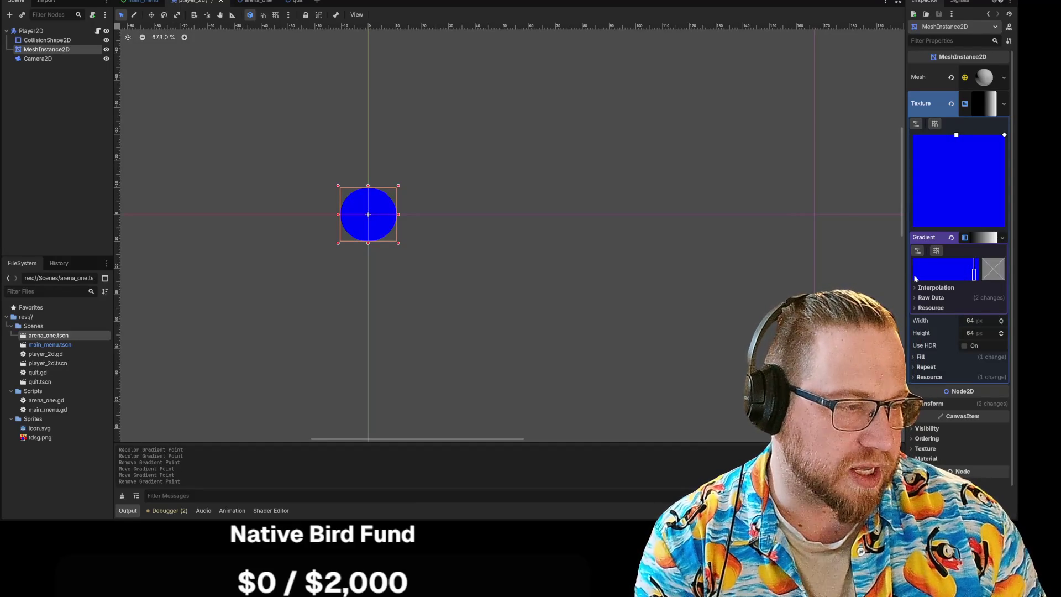
left_click(913, 275)
double_click(914, 275)
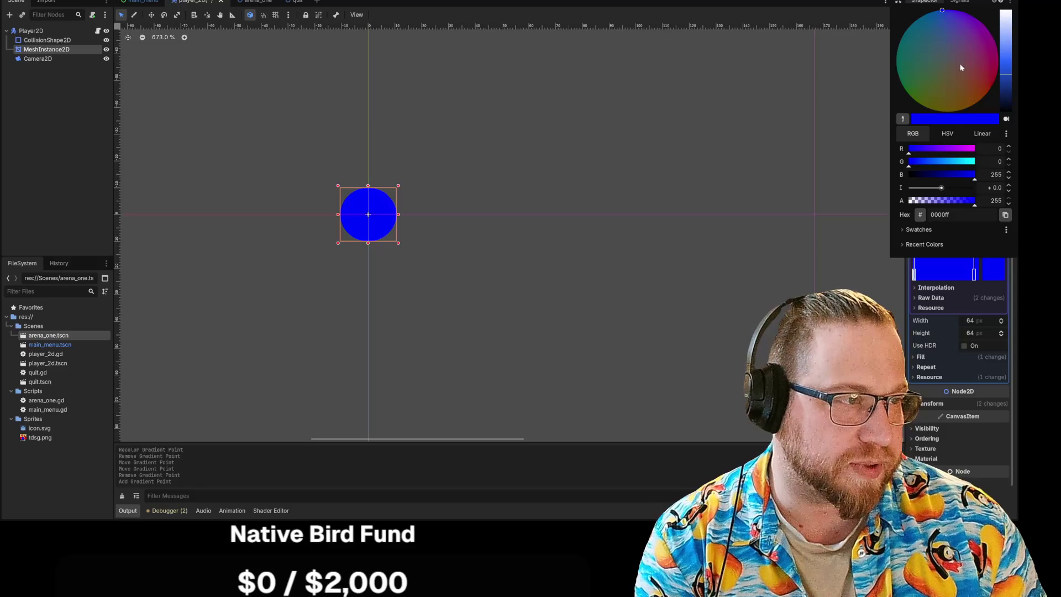
left_click_drag(1011, 79, 1010, 111)
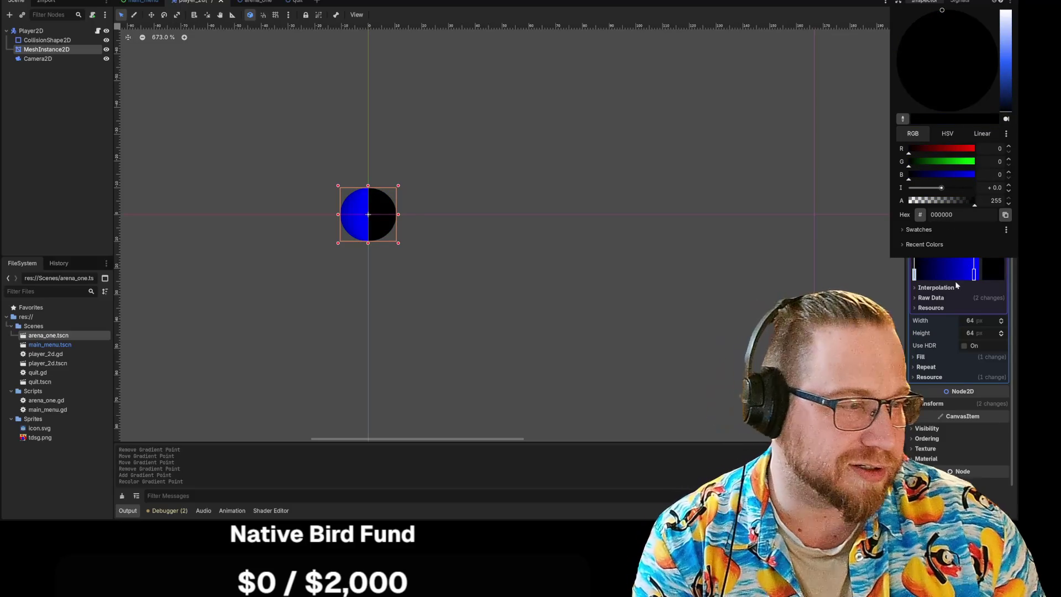
left_click(946, 287)
mouse_move(913, 276)
left_mouse_down()
mouse_move(997, 276)
mouse_move(933, 280)
left_mouse_up()
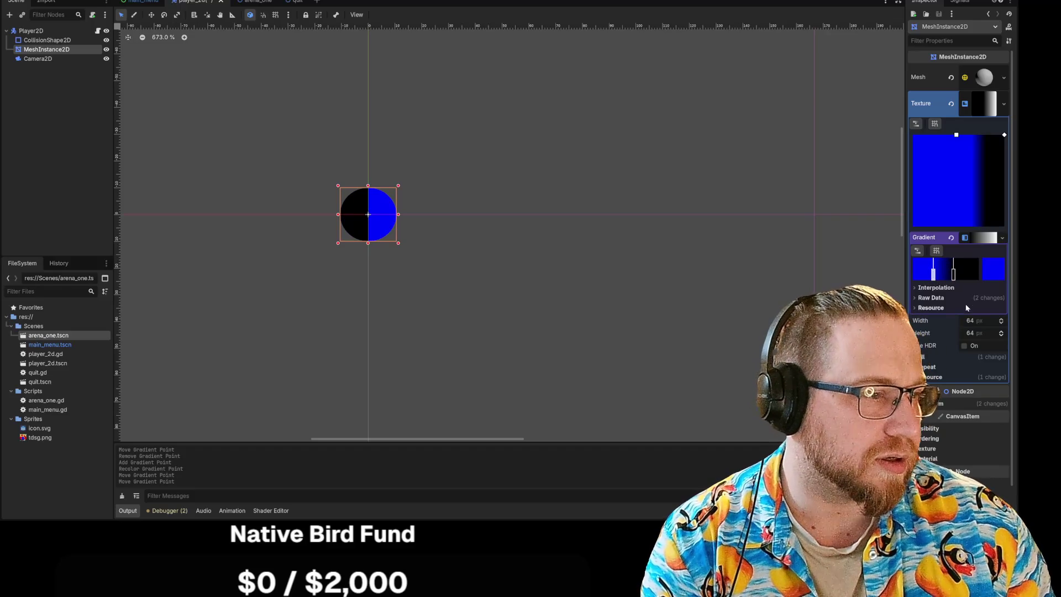
Make the gradient fill run diagonally, then select CollisionShape2D
left_click(967, 297)
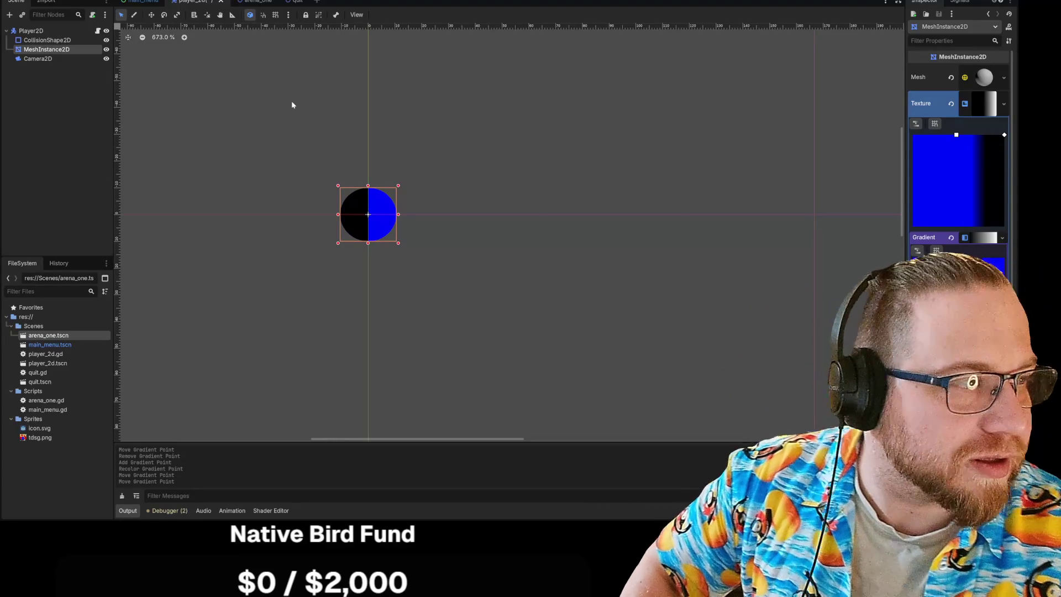
mouse_move(1004, 135)
left_mouse_down()
mouse_move(971, 208)
mouse_move(1003, 170)
mouse_move(994, 155)
mouse_move(1004, 135)
left_mouse_up()
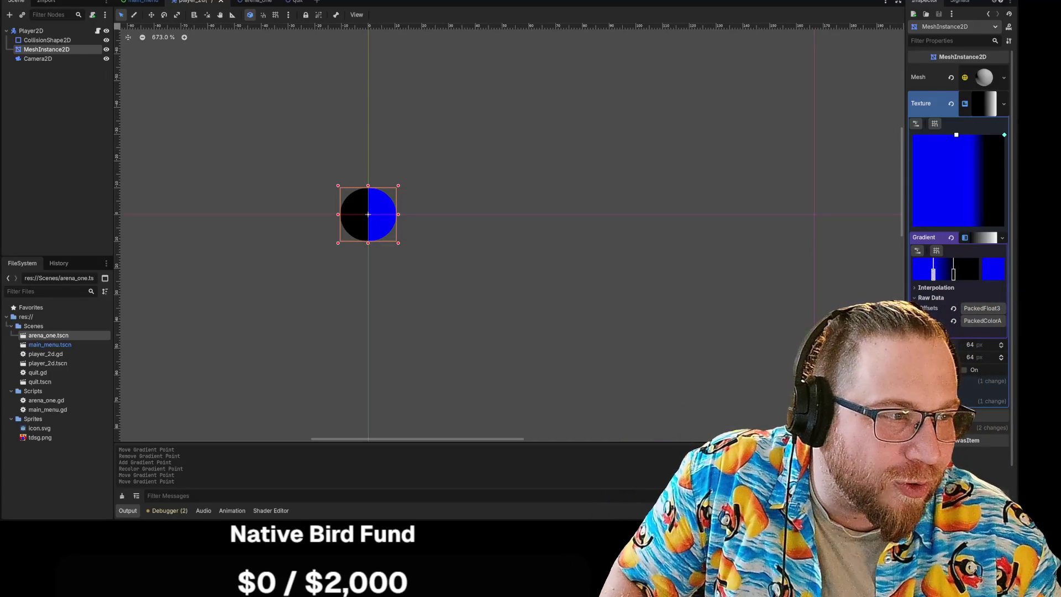
left_click(627, 166)
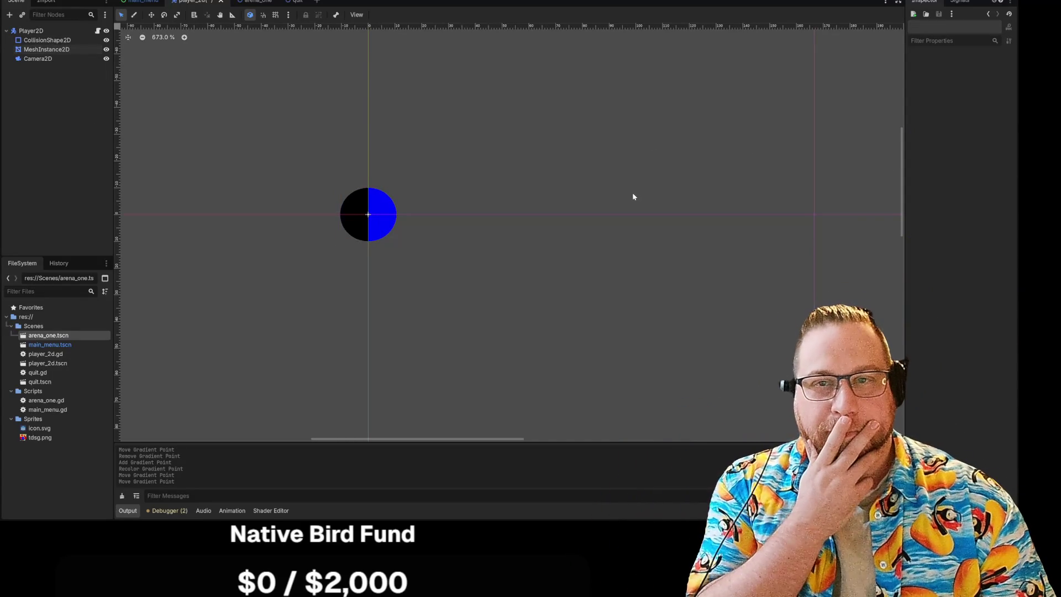
left_click(46, 39)
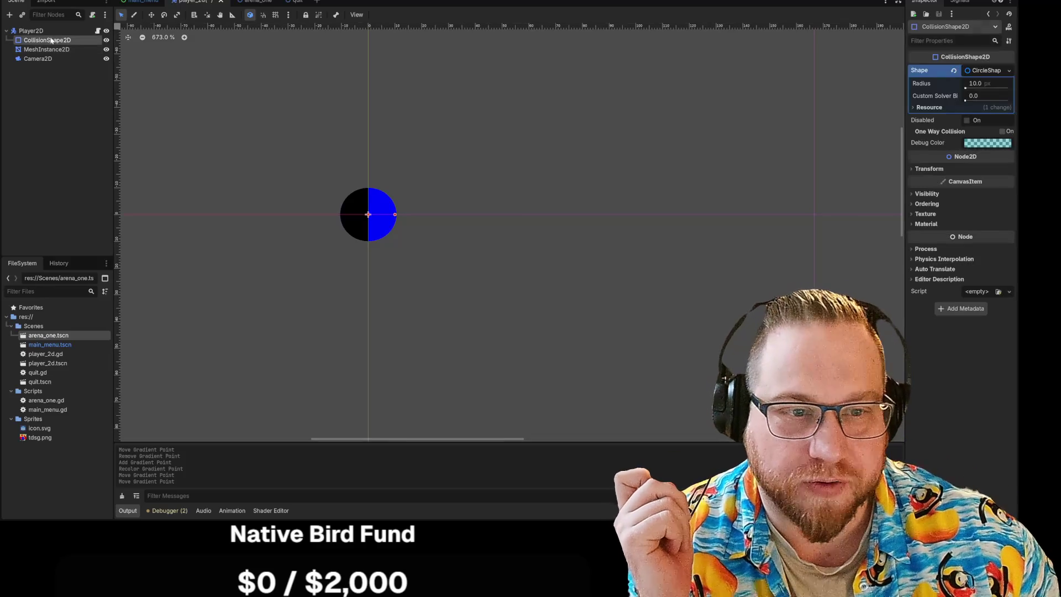
Set the collision radius to 18, scale the mesh to about 36 to match, and save player_2d
left_click_drag(395, 217, 417, 219)
left_click(46, 49)
left_click_drag(340, 215, 318, 215)
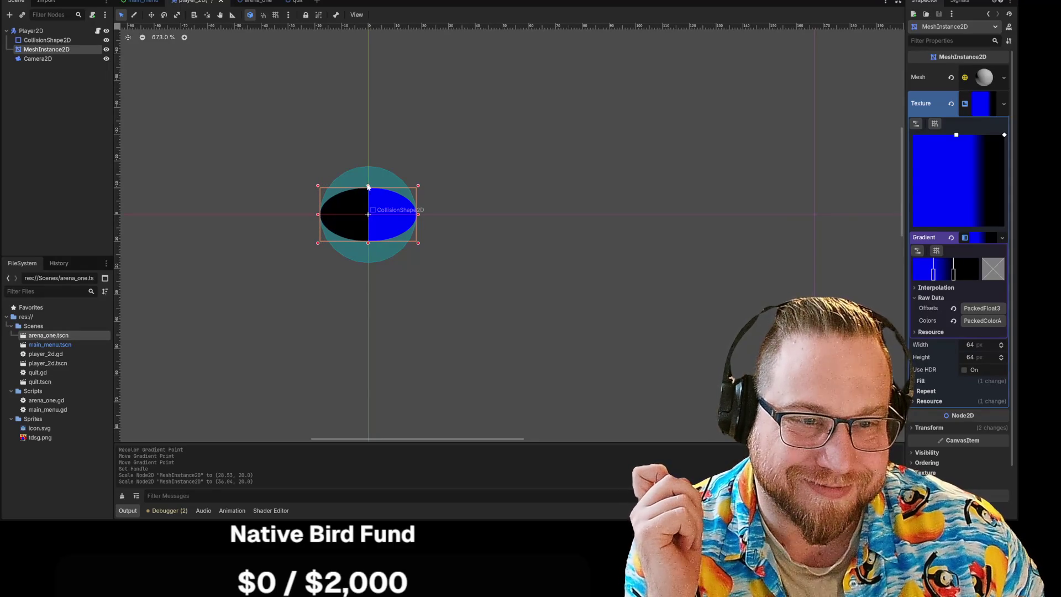
left_click_drag(368, 187, 368, 164)
left_click_drag(369, 244, 368, 263)
left_click(596, 264)
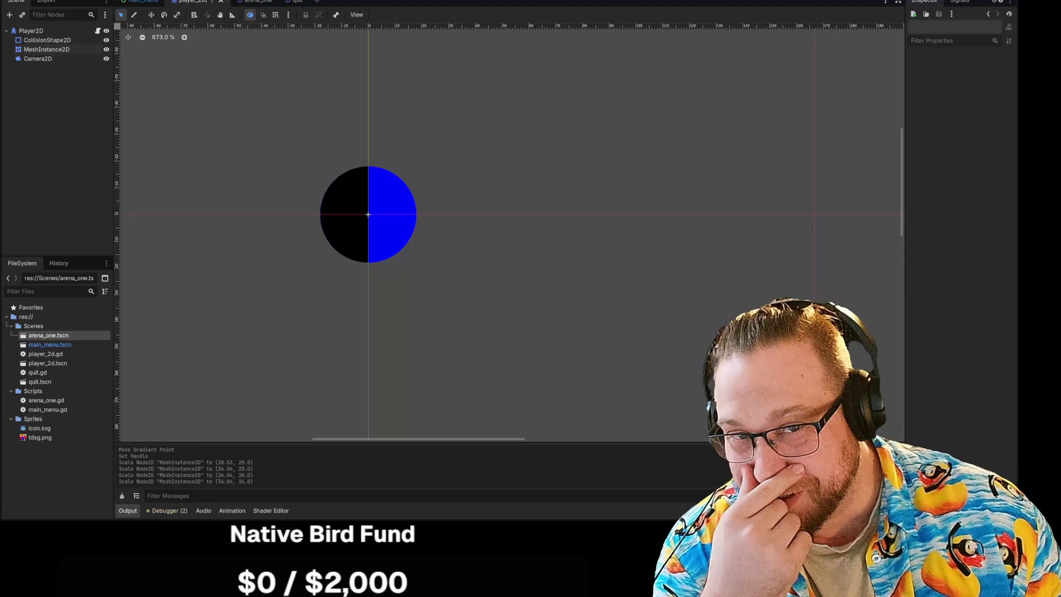
right_click(190, 2)
left_click(220, 16)
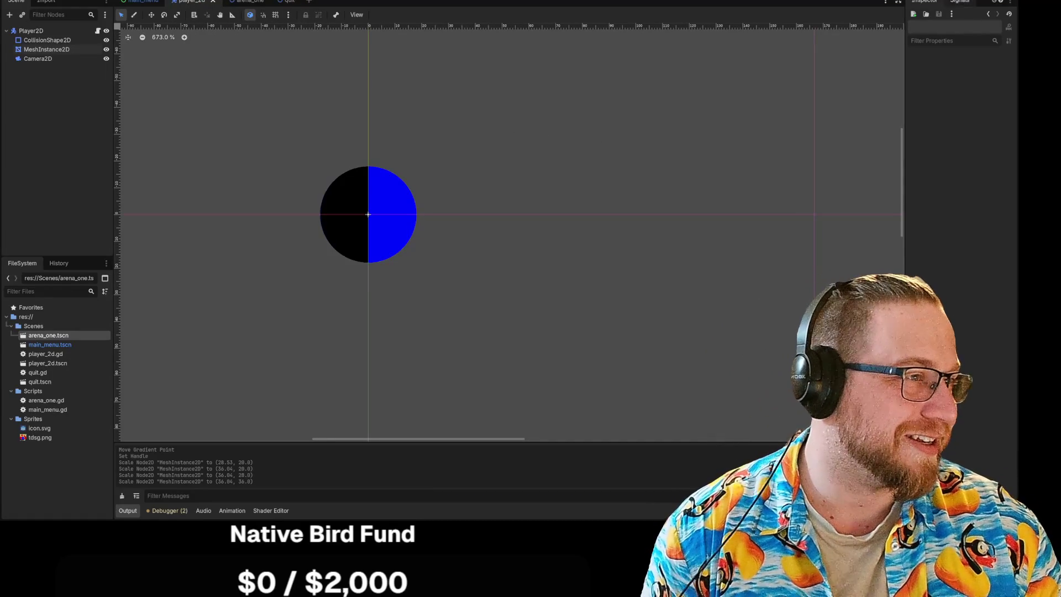
left_click(962, 3)
left_click(531, 279)
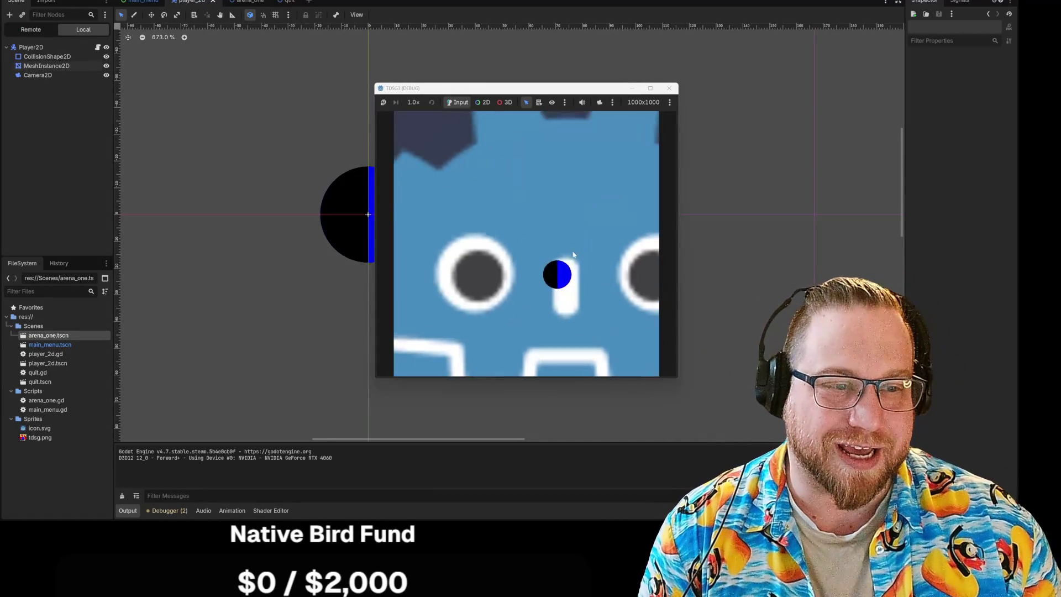
key("s")
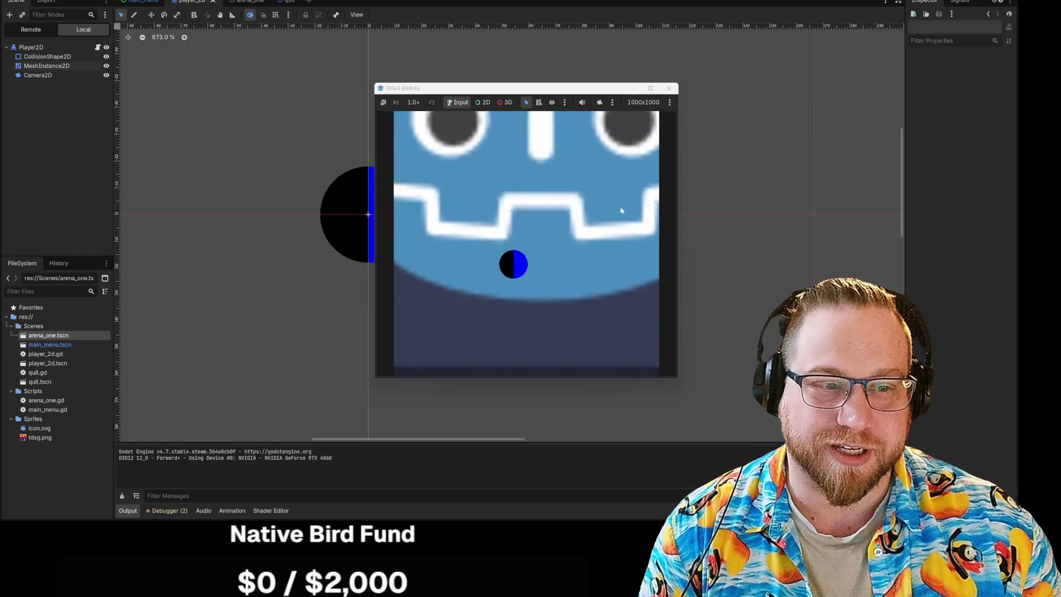
key("w")
key("s")
key("a")
key("w")
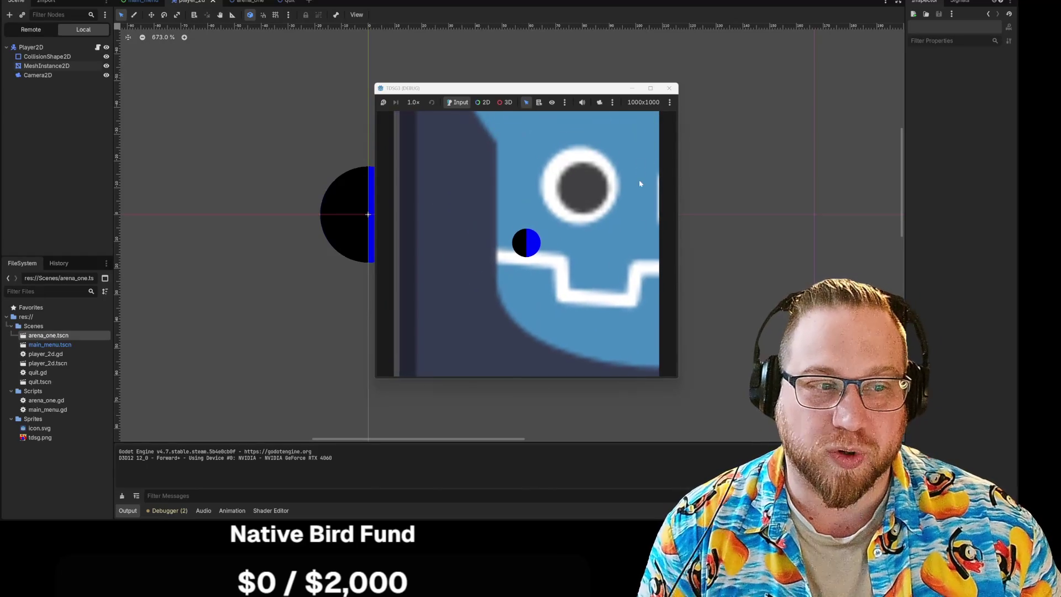
key("a")
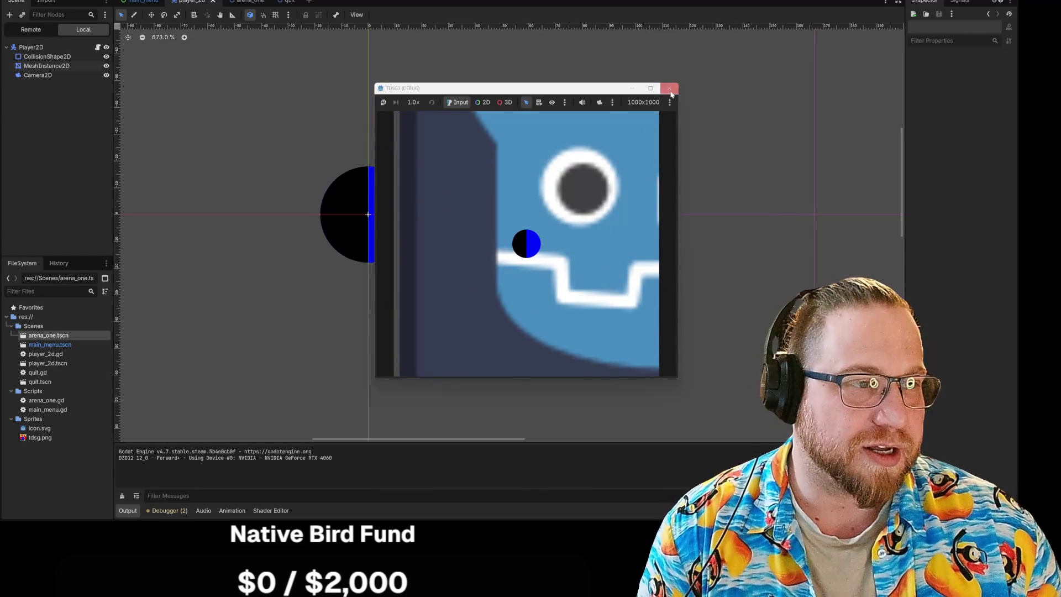
left_click(669, 88)
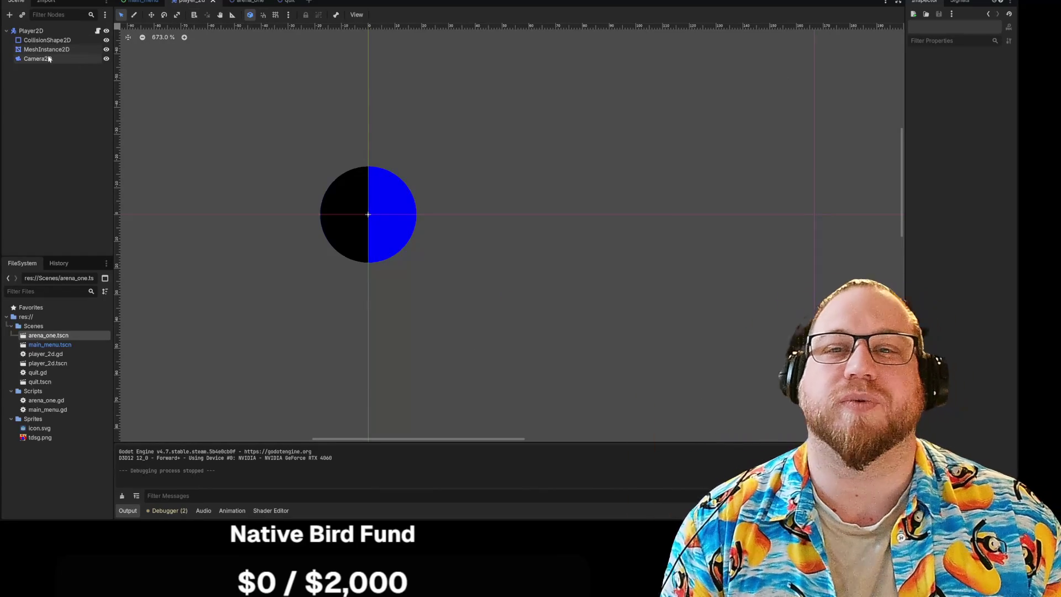
Open player_2d.gd from the script icon beside Player2D
left_click(99, 31)
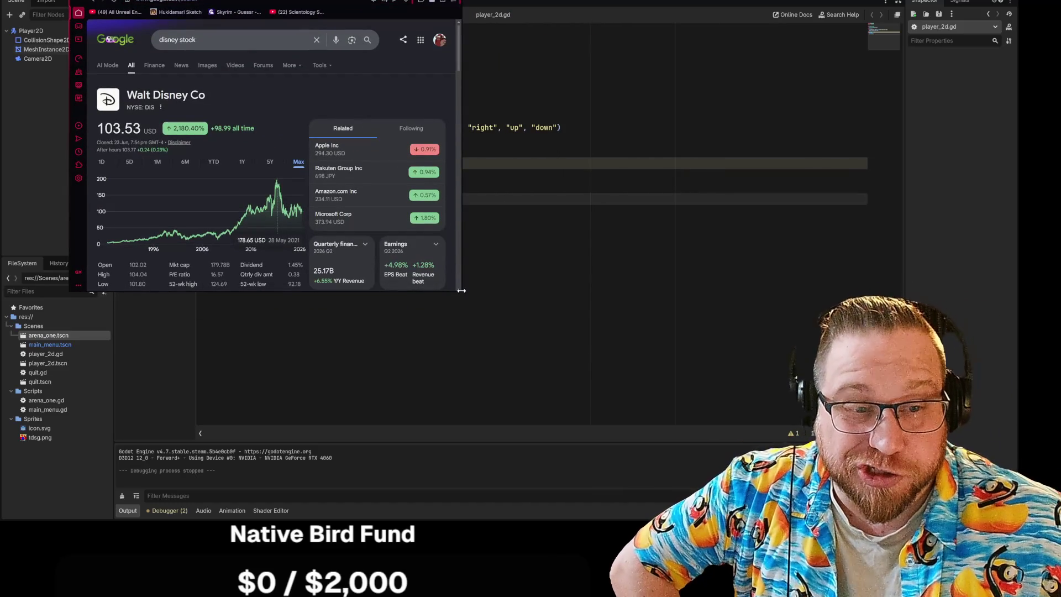
Enlarge the Disney stock results window, then switch back to Godot's script editor
mouse_move(462, 291)
left_mouse_down()
mouse_move(668, 413)
mouse_move(635, 400)
left_mouse_up()
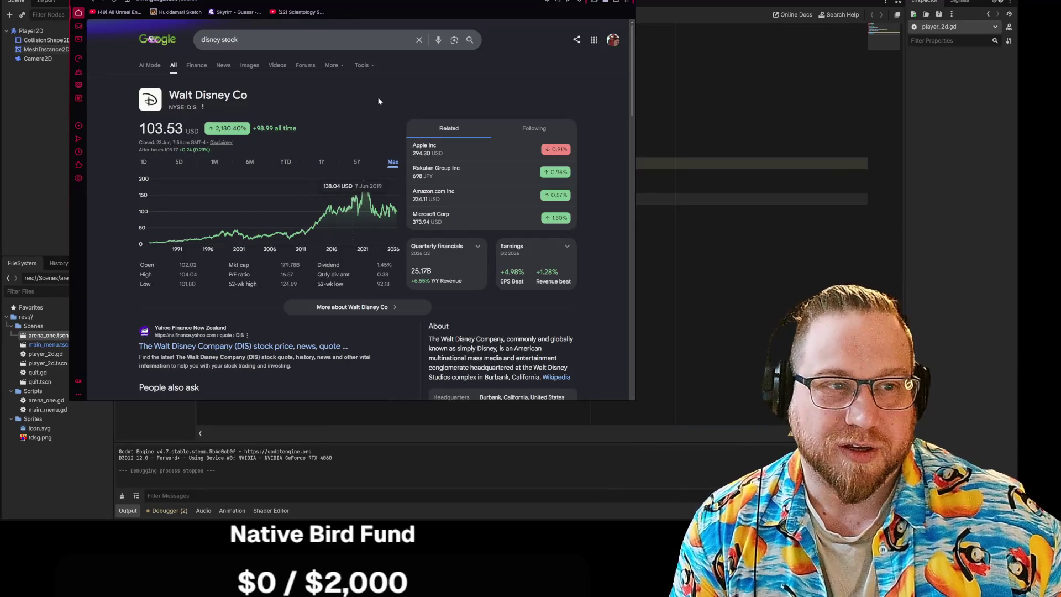
key("alt+Tab")
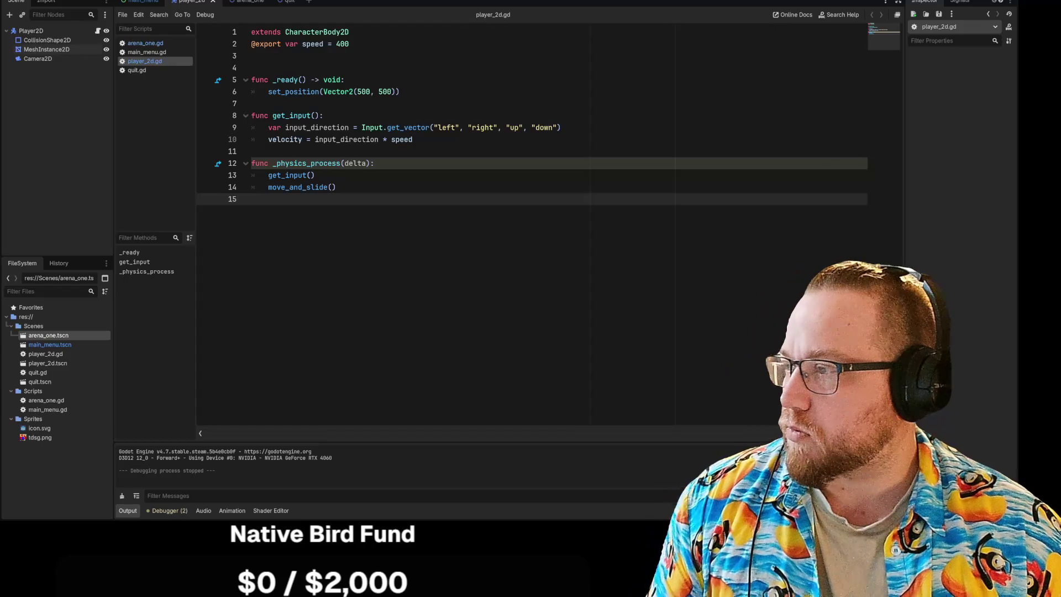
Search Google for 'nvidia stock' and show the year-to-date chart
key("alt+Tab")
left_click_drag(665, 26, 275, 0)
left_click(248, 39)
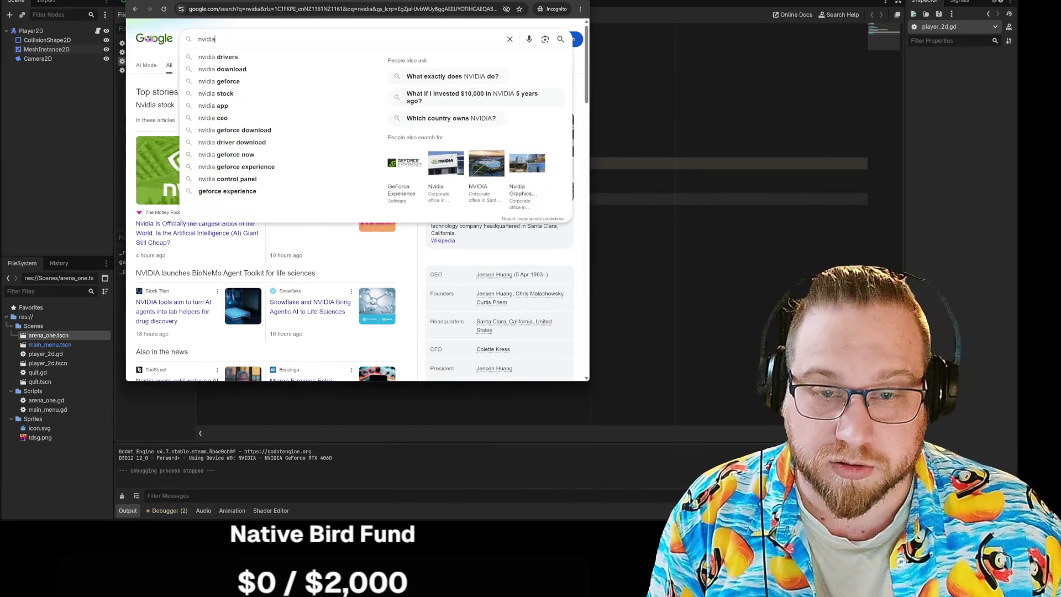
type(" stock")
key("Return")
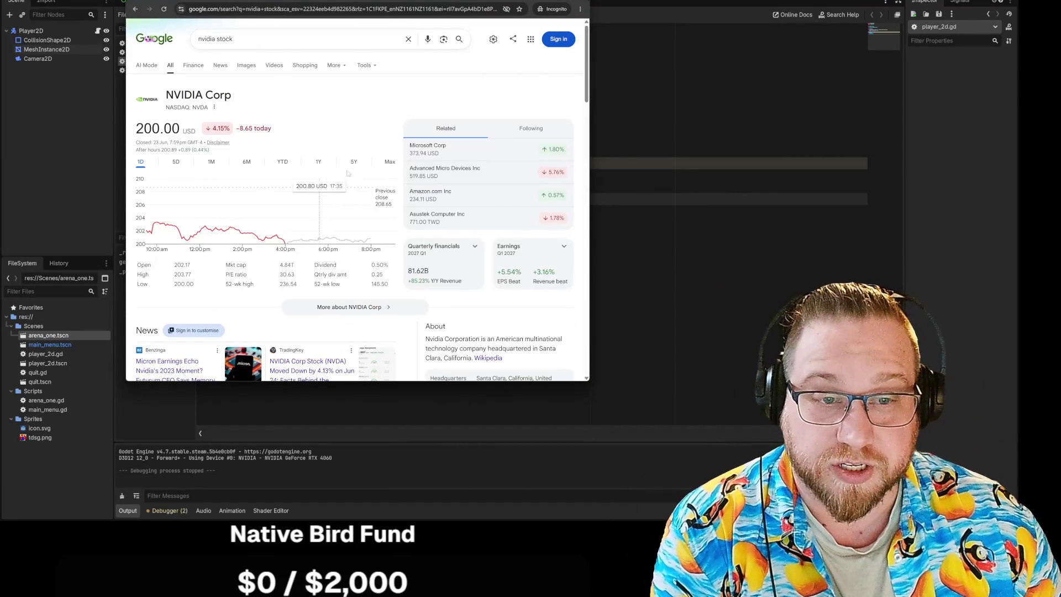
left_click(283, 163)
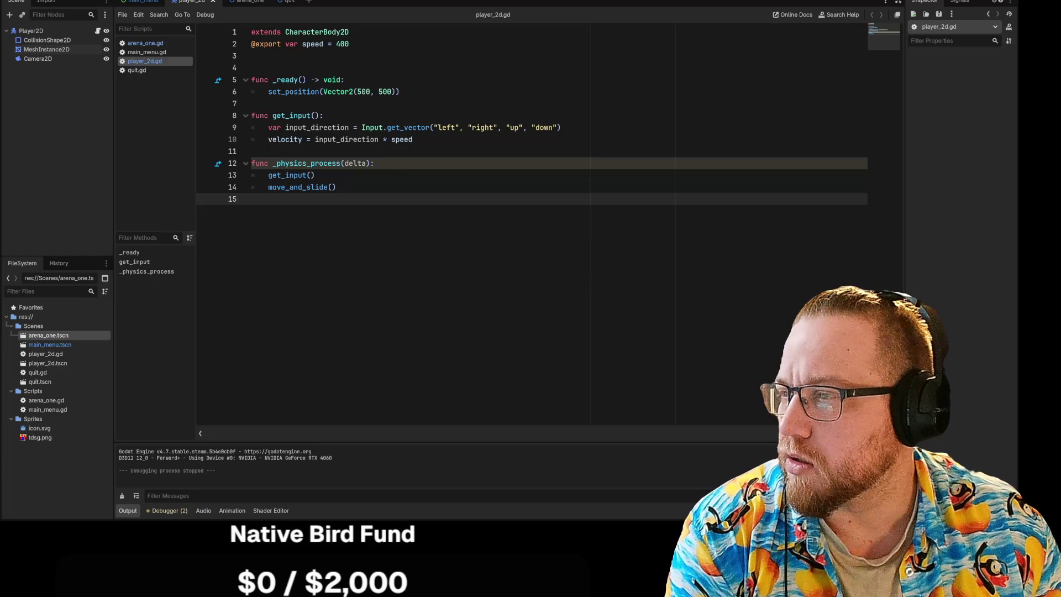
Set NVIDIA's chart to the one-year range, then launch the painting program
key("alt+Tab")
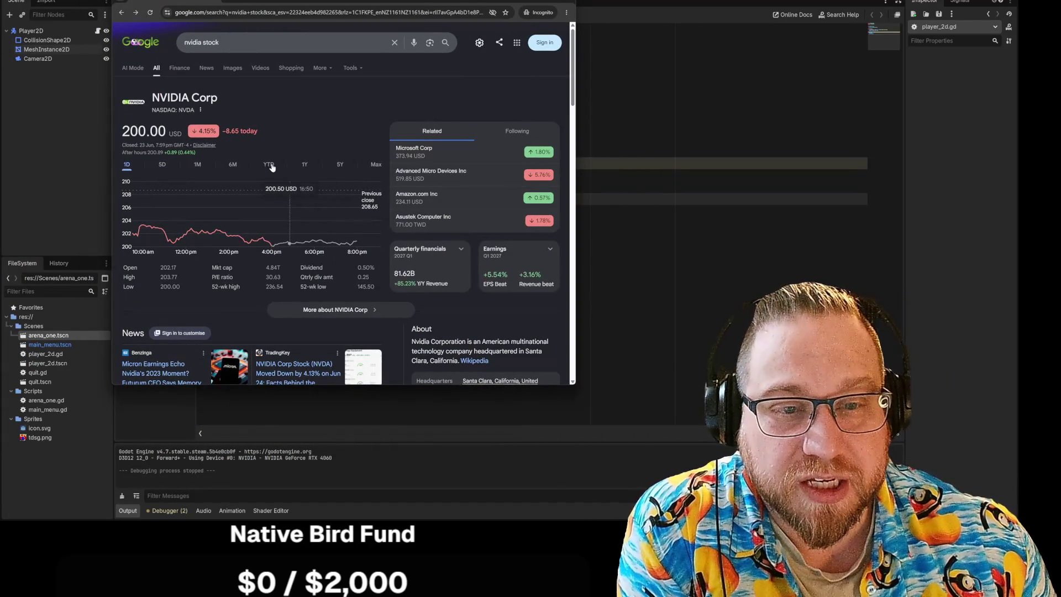
left_click(269, 165)
left_click(340, 164)
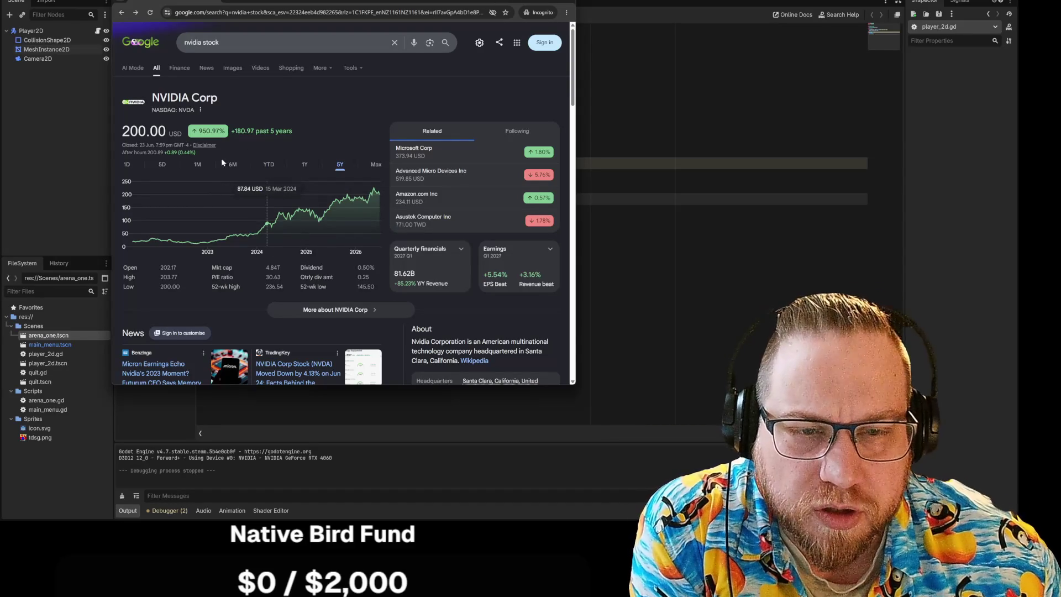
left_click(304, 164)
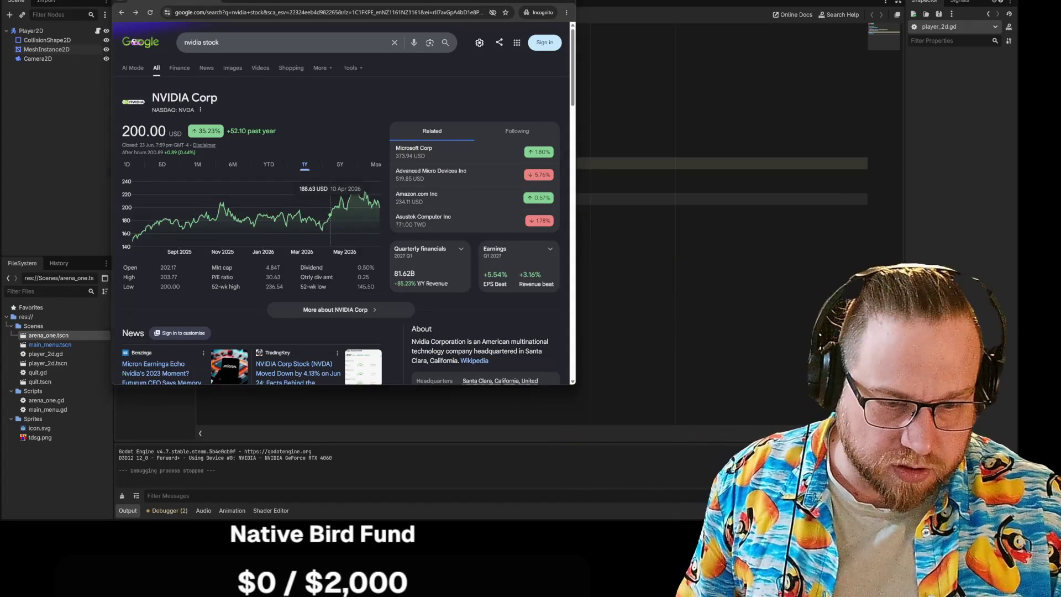
key("super+s")
left_click(400, 315)
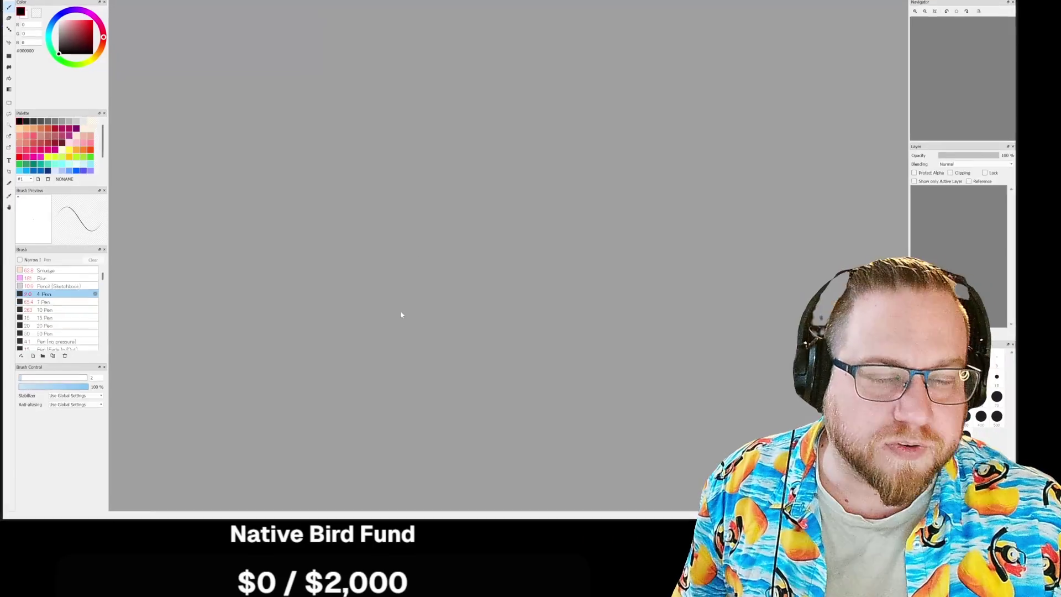
Dismiss the ad and create a new 2000x2000 canvas filled black
left_click(590, 340)
key("ctrl+n")
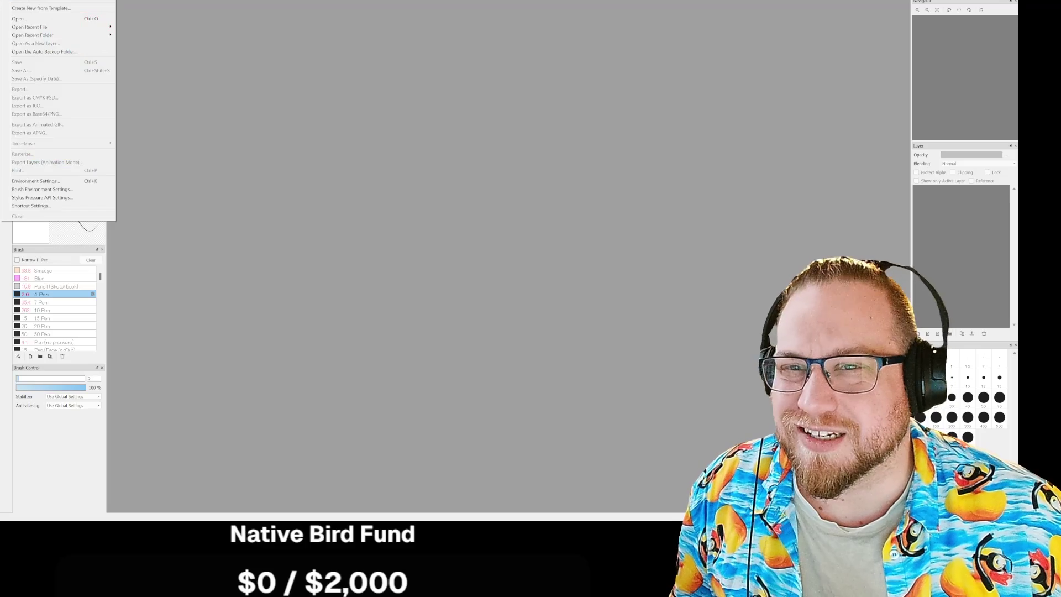
left_click(545, 348)
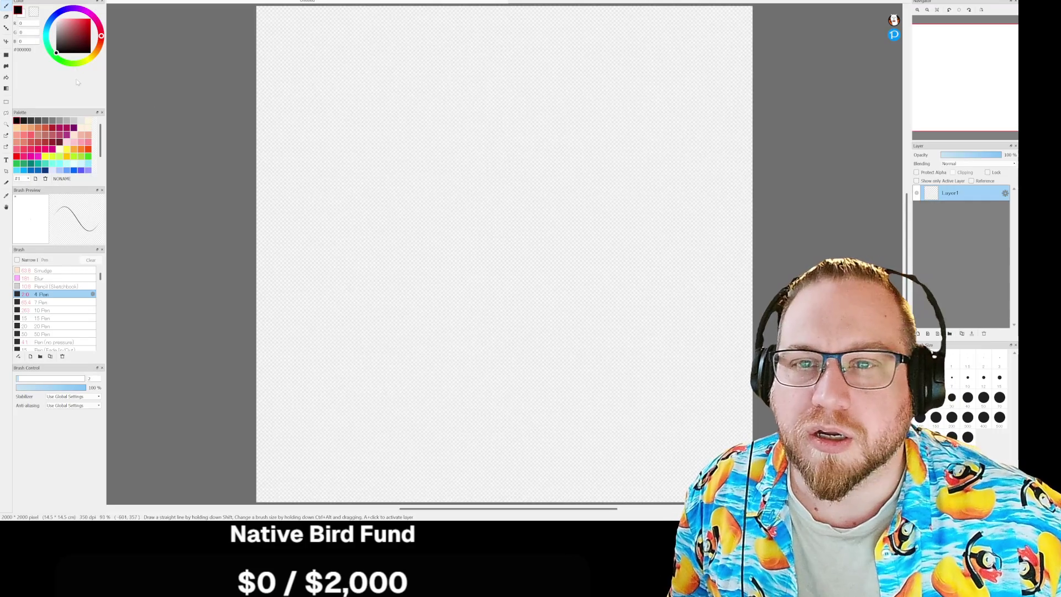
key("g")
left_click(375, 142)
Draw a white stepped line rising across the canvas like a stock chart
key("x")
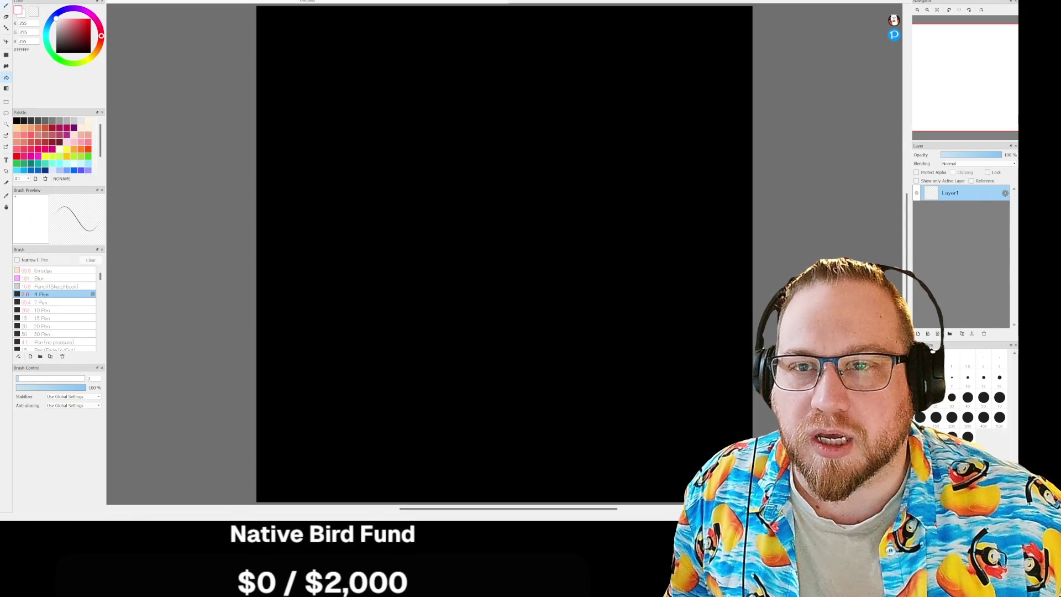
key("b")
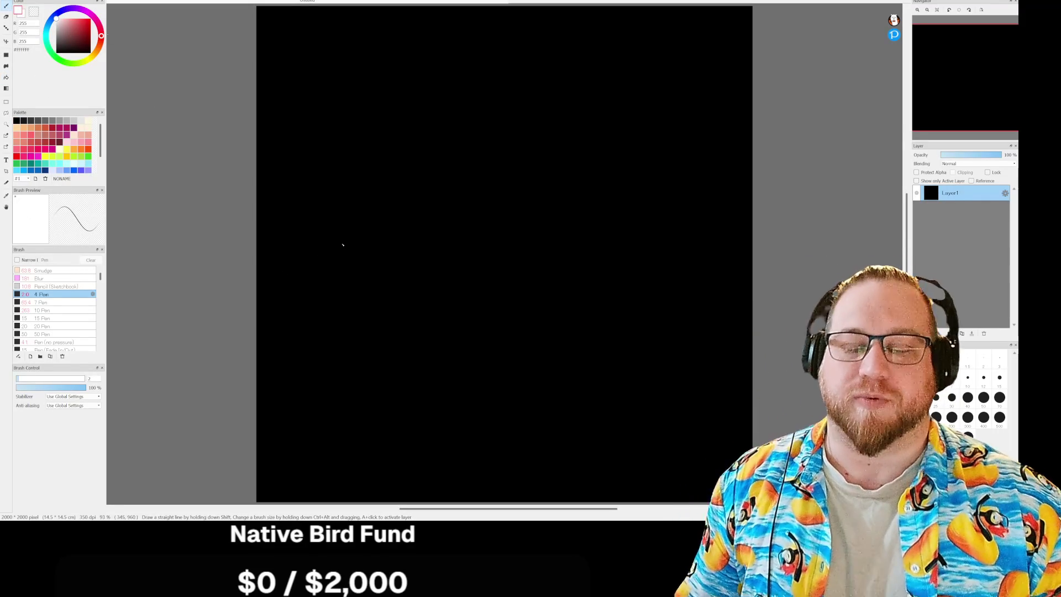
scroll(356, 269, "up", 3)
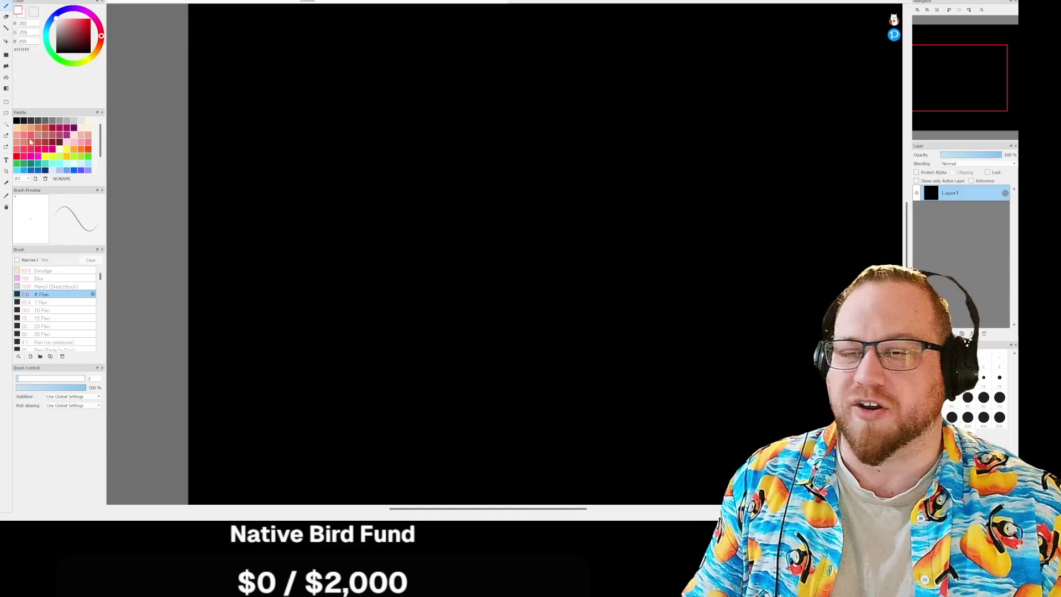
mouse_move(245, 265)
left_mouse_down()
mouse_move(418, 171)
mouse_move(454, 139)
mouse_move(518, 118)
mouse_move(552, 88)
mouse_move(615, 81)
mouse_move(648, 42)
left_mouse_up()
mouse_move(365, 208)
left_mouse_down()
mouse_move(421, 208)
mouse_move(397, 139)
mouse_move(431, 118)
mouse_move(500, 148)
mouse_move(479, 81)
mouse_move(539, 70)
left_mouse_up()
mouse_move(557, 114)
left_mouse_down()
mouse_move(630, 115)
mouse_move(584, 86)
left_mouse_up()
left_click(663, 37, "shift")
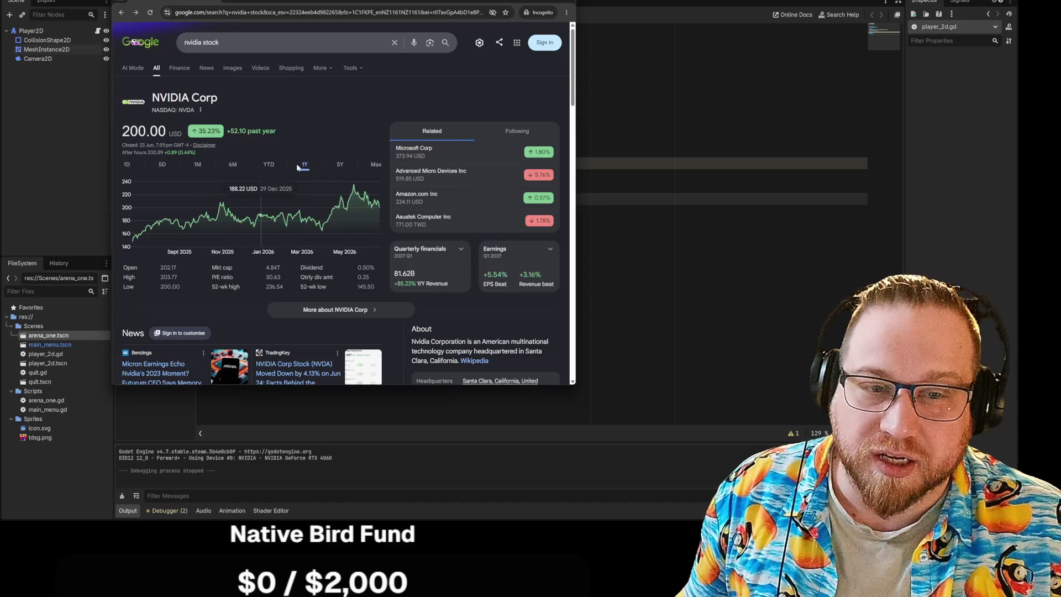
Switch NVIDIA's chart to 5Y, then back to 1Y
left_click(338, 165)
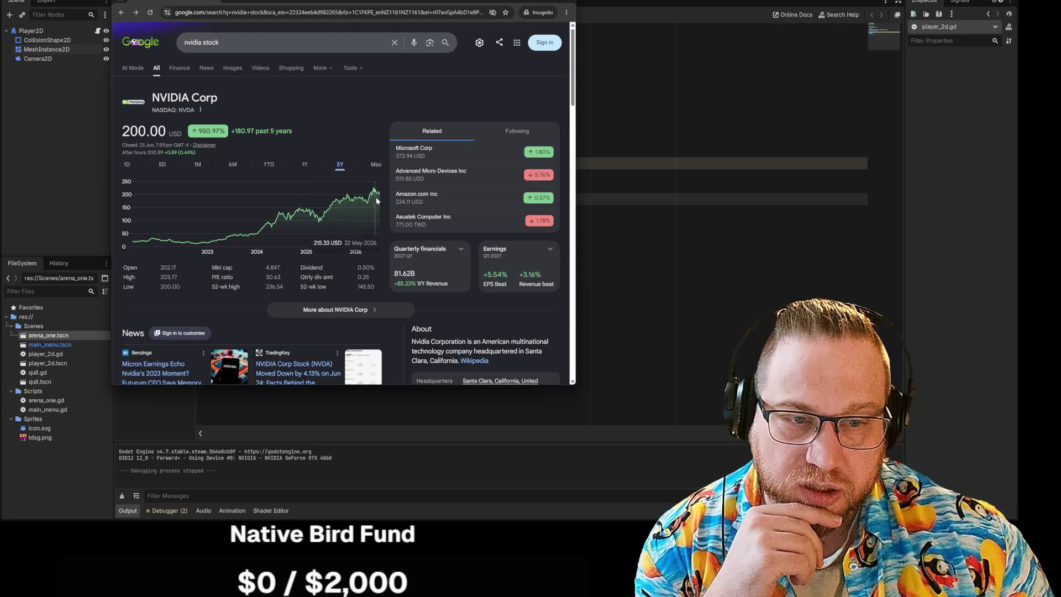
left_click(305, 166)
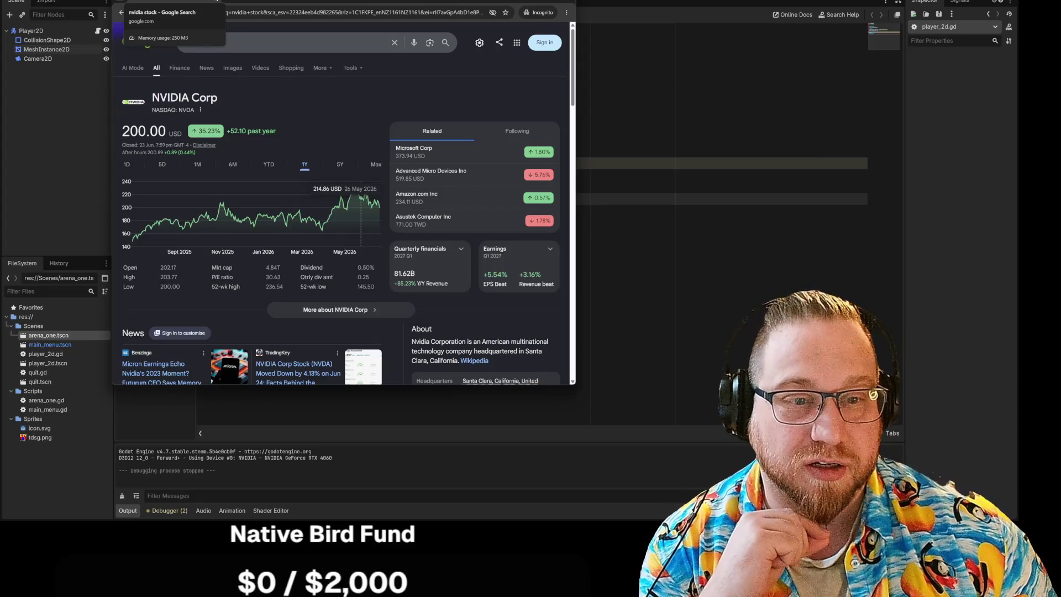
Close the browser and add an empty line 16 after move_and_slide() in player_2d.gd
left_click(216, 2)
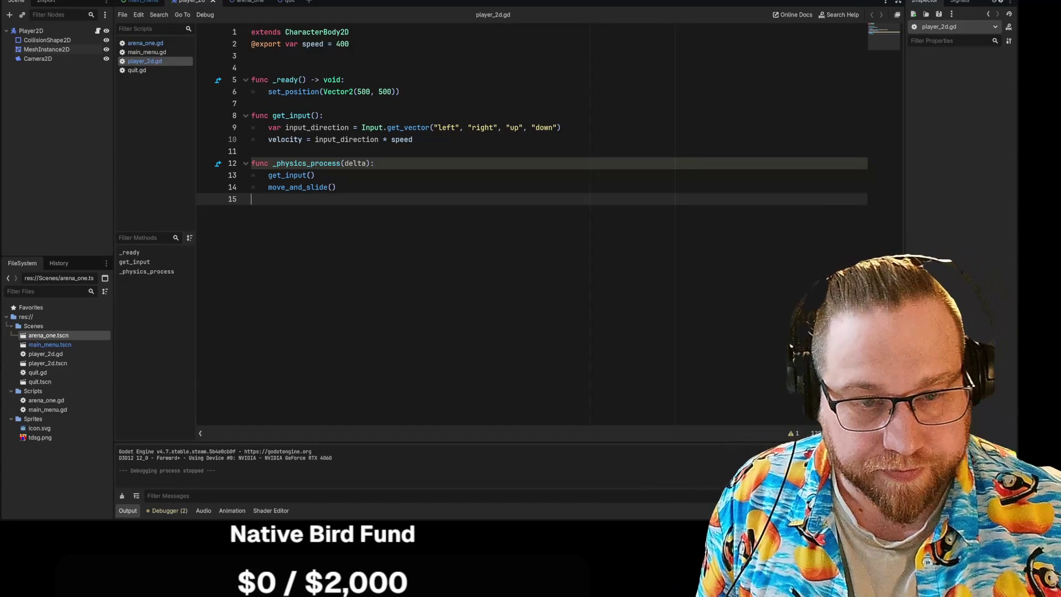
key("Return")
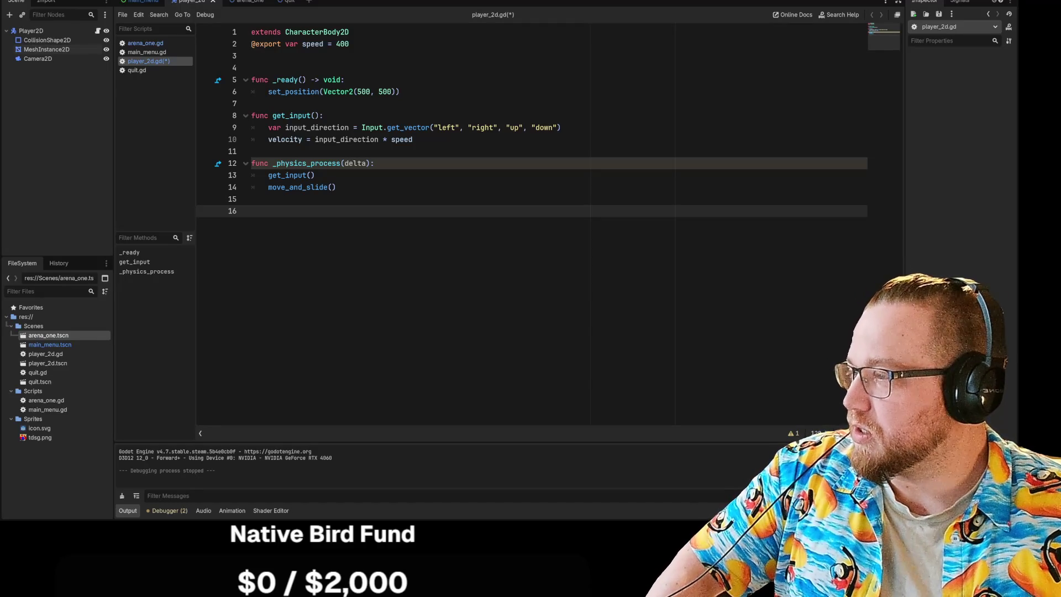
Place the cursor right after the get_input() call in _physics_process
left_click(315, 175)
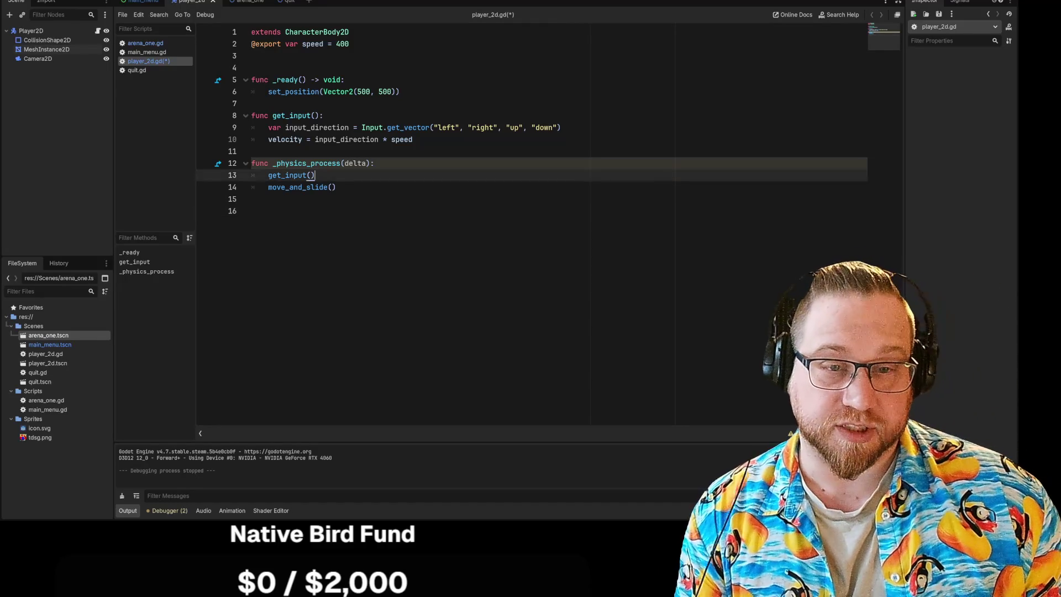
Add a new line position.direction.to_(get_global_mouse_position) after get_input() in _physics_process
key("Return")
type("position.direction.to_(get_global_mouse_position)")
left_click(251, 211)
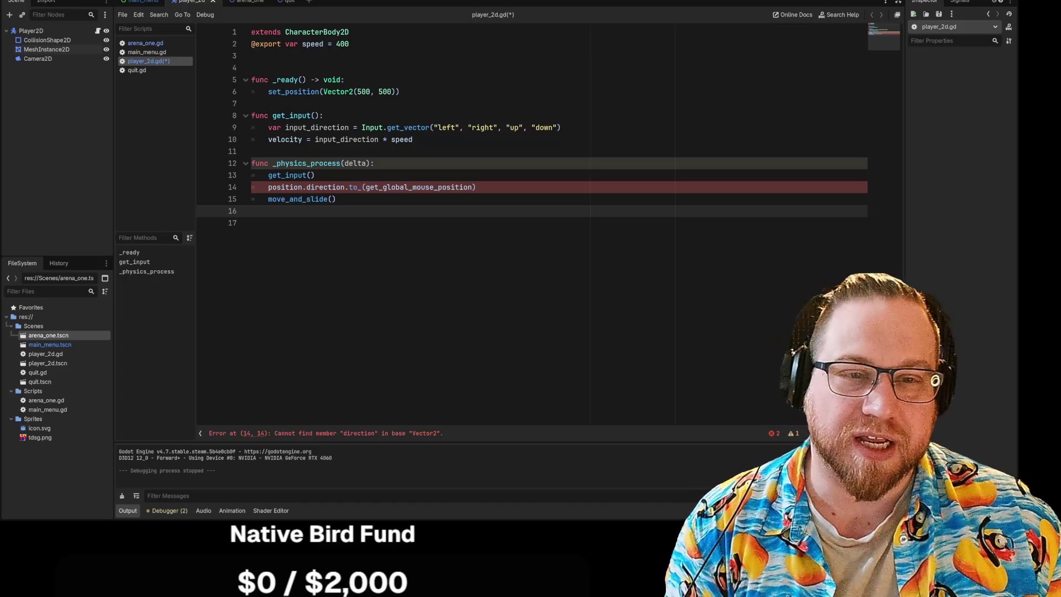
left_click(420, 139)
Add look_at(get_global_mouse_position()) after the velocity line, delete the broken direction line, and run with F5
key("Return")
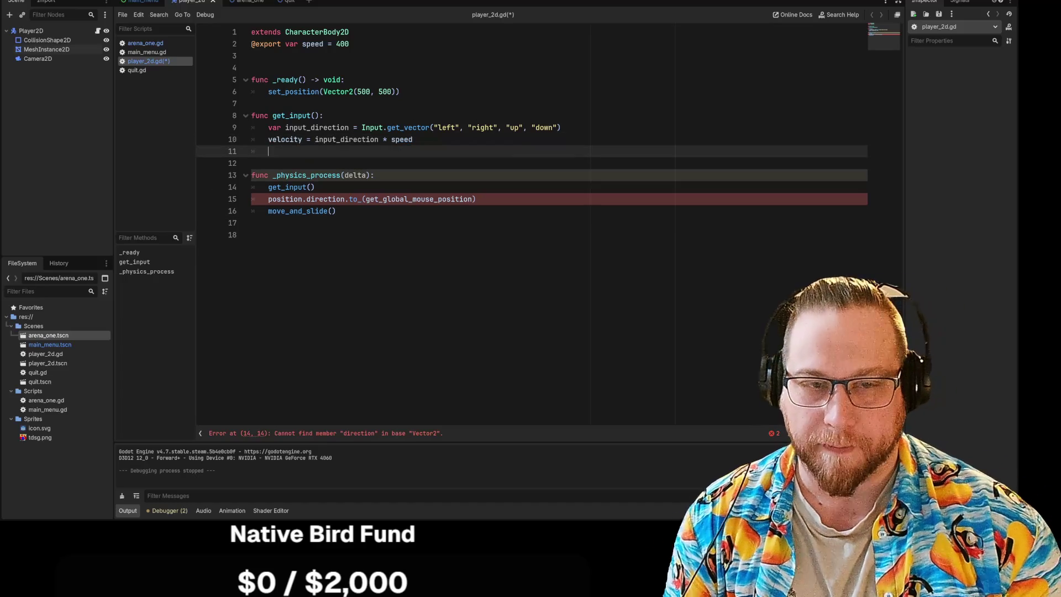
type("look_at(get_global_mouse_position())")
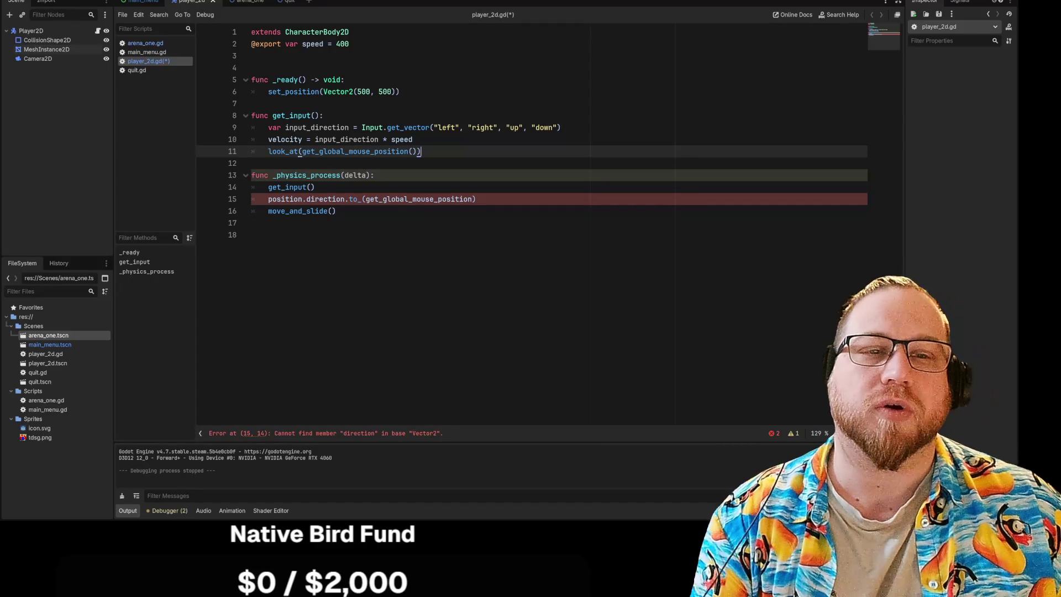
left_click_drag(478, 199, 251, 198)
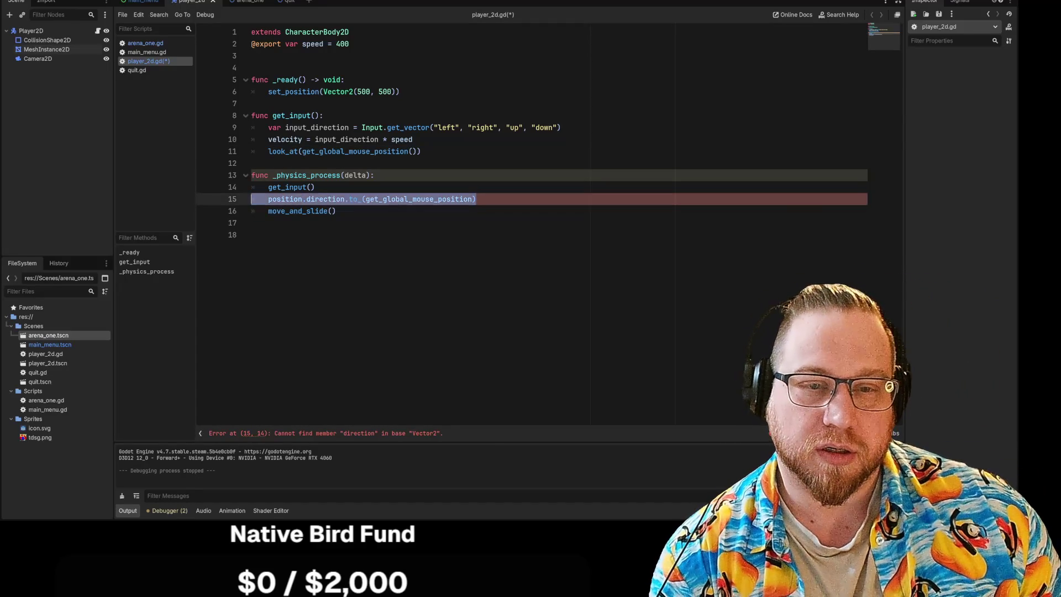
key("BackSpace")
key("BackSpace")
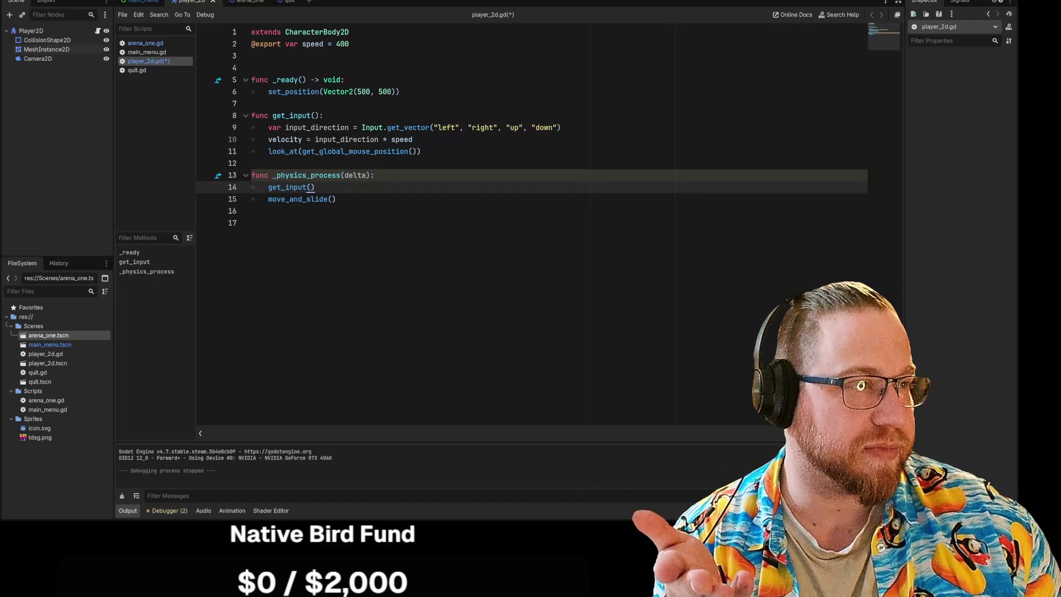
key("F5")
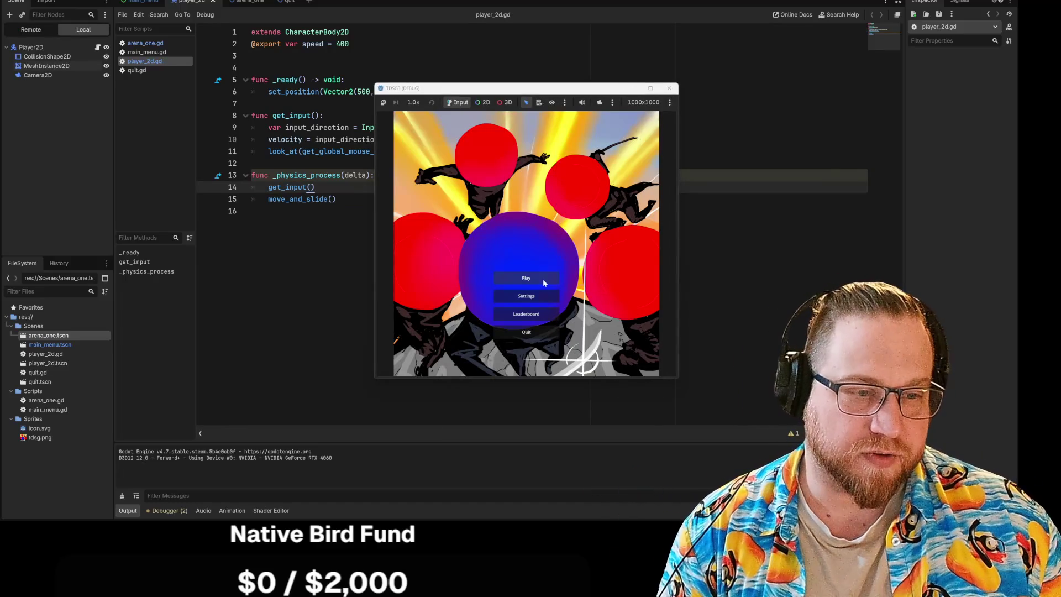
Enter the arena from the game's main menu, then stop the test run with F8
left_click(543, 281)
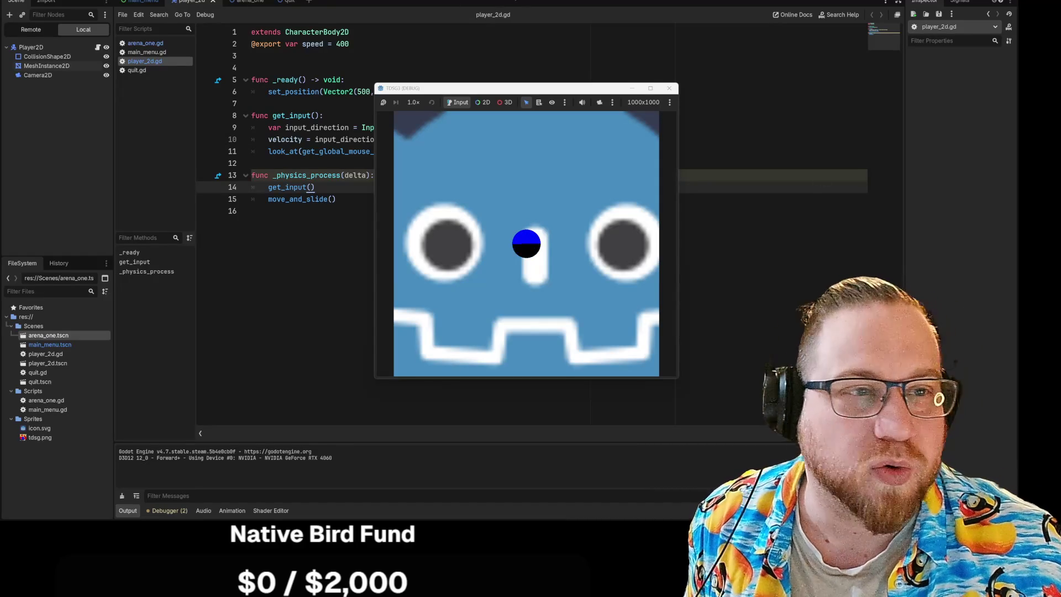
key("F8")
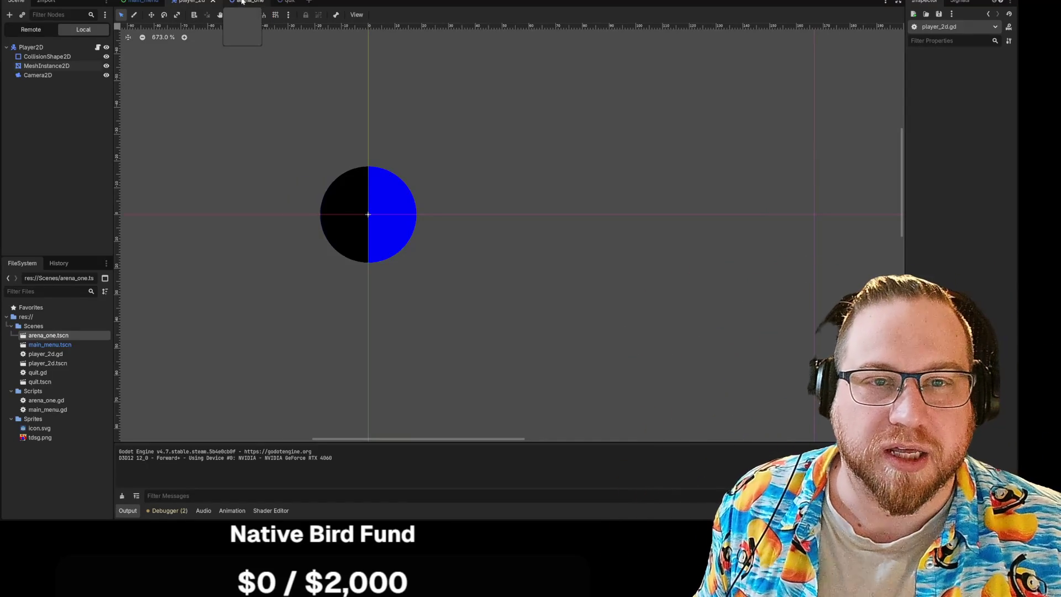
Run the project with F5 so the game opens on its main menu
key("F5")
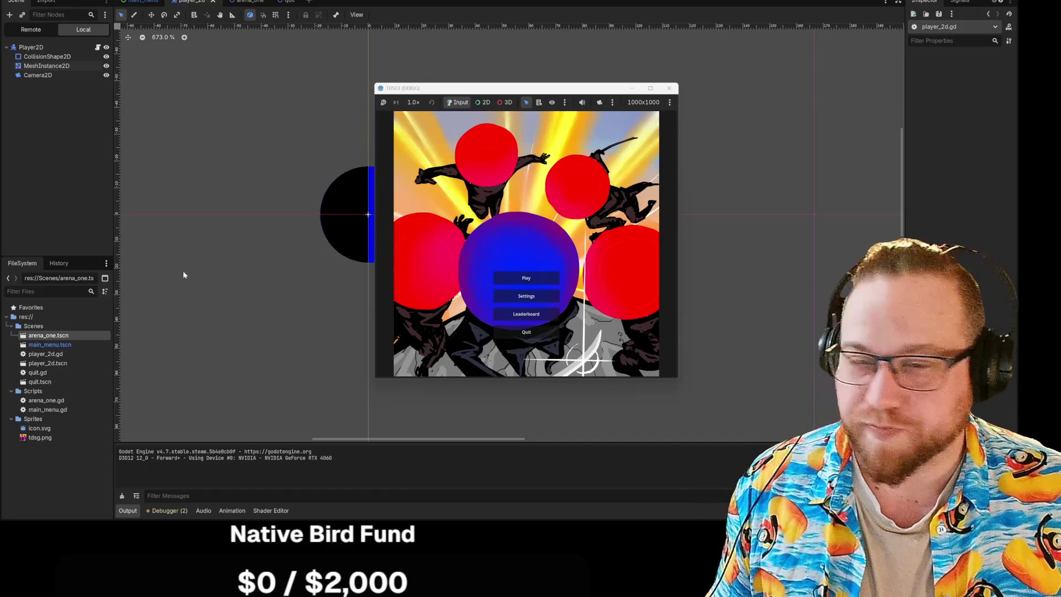
Start the arena, drive the ball around the Godot icon with WASD, then stop the game
left_click(544, 278)
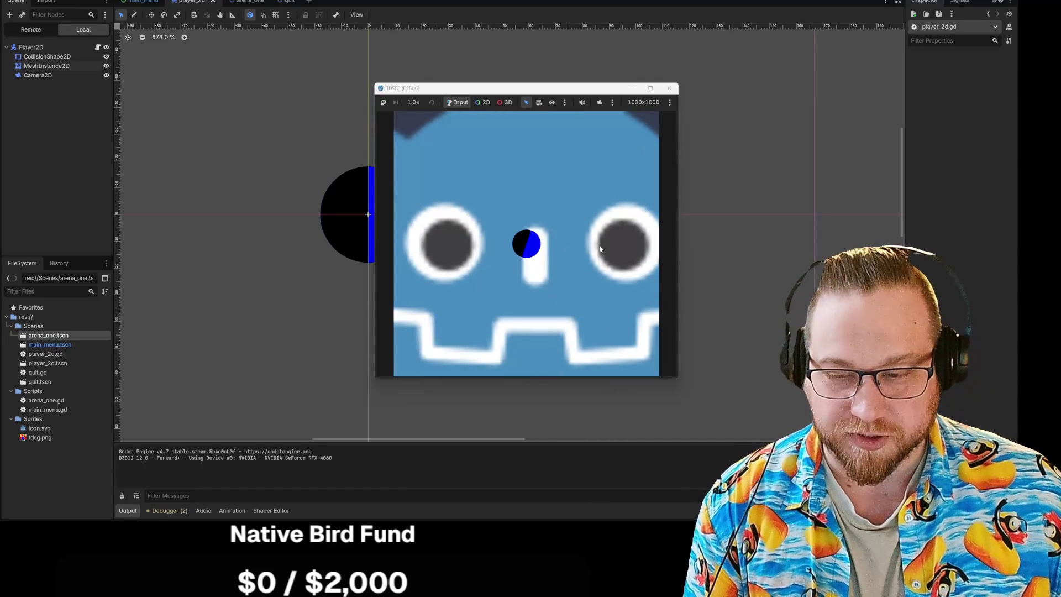
key("s")
key("d")
key("a")
key("w")
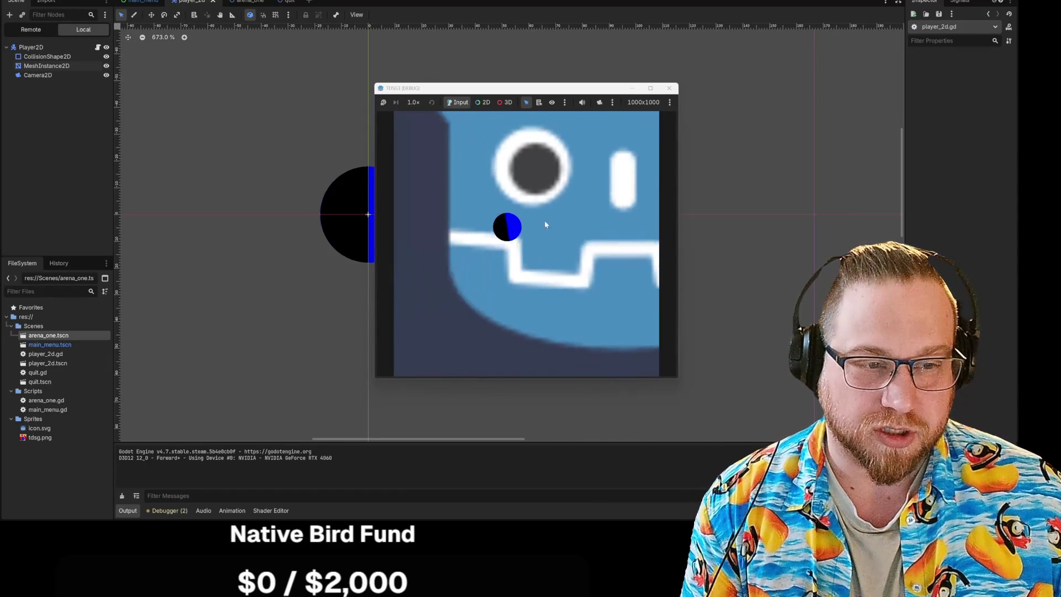
key("w")
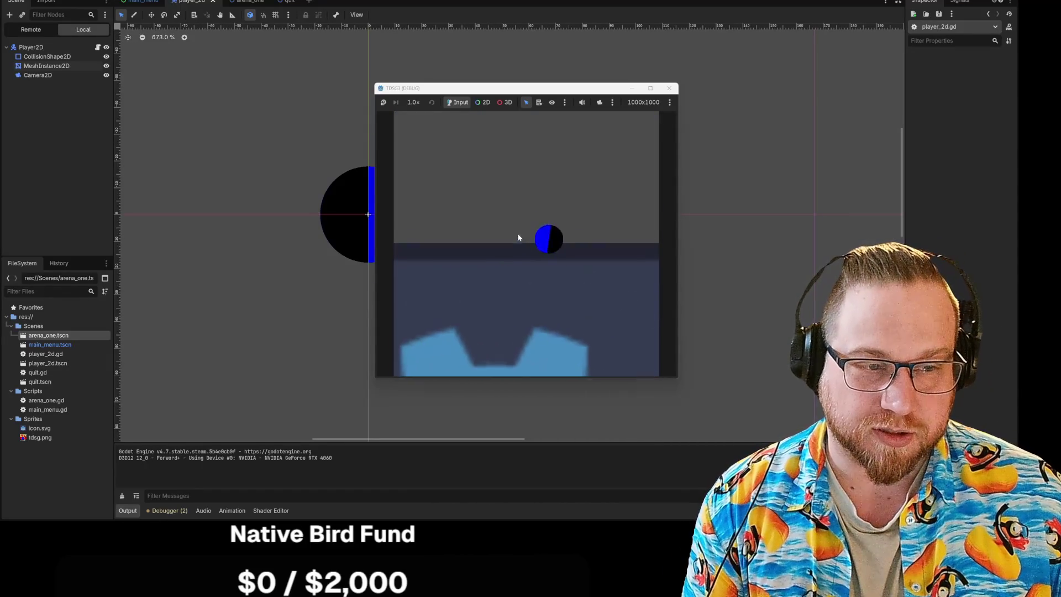
key("s")
key("w")
key("s")
key("s")
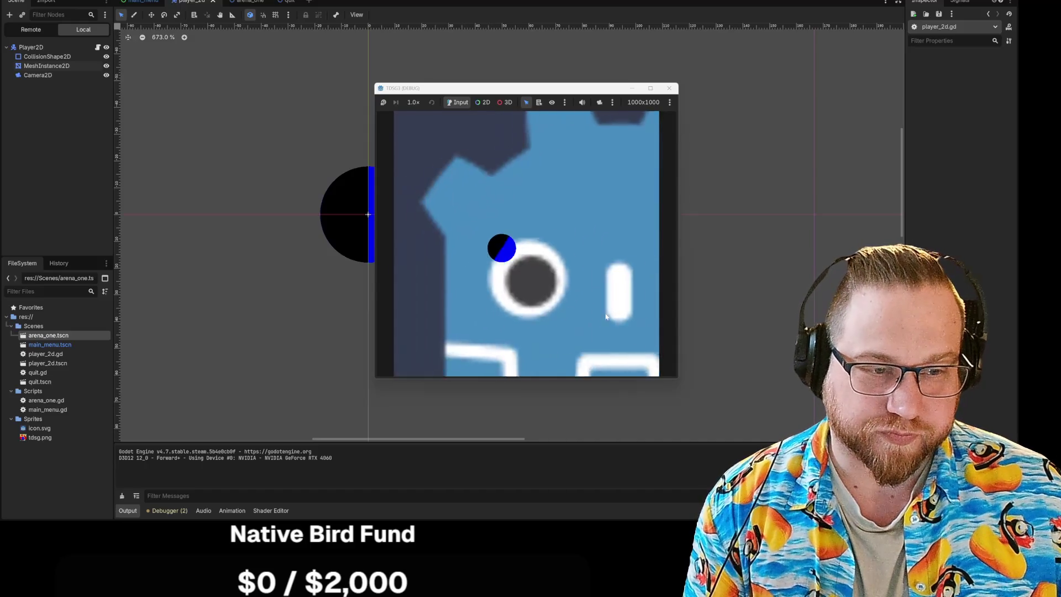
key("w")
key("a")
key("d")
key("d")
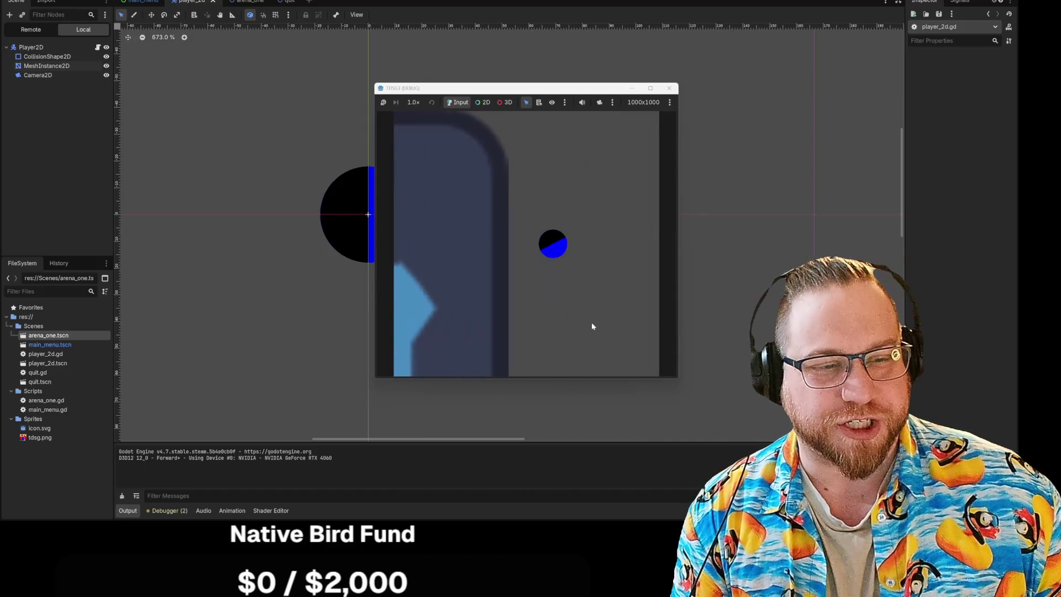
key("s")
key("a")
key("a")
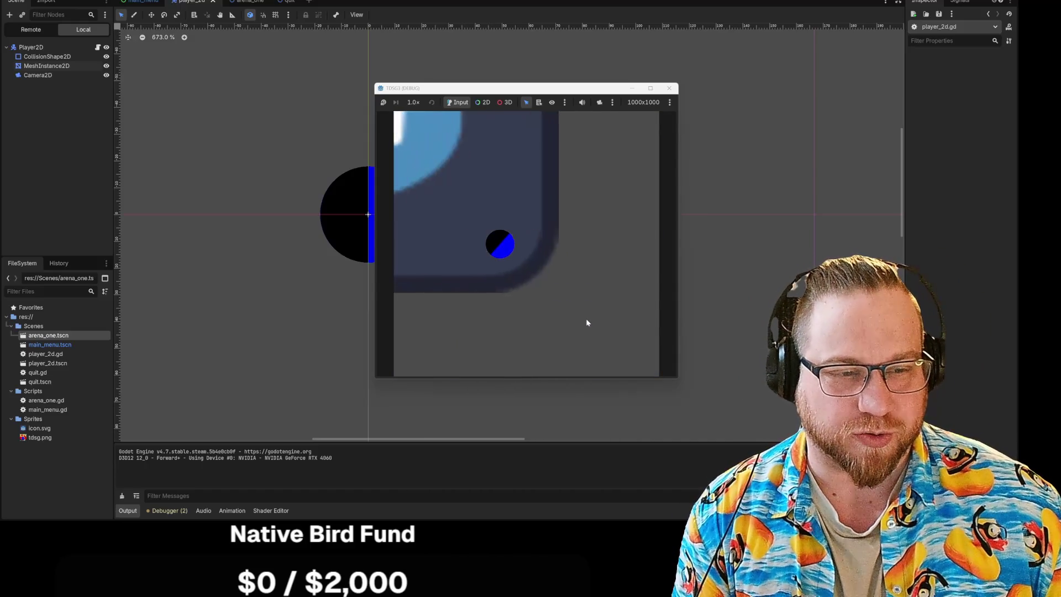
key("w")
key("s")
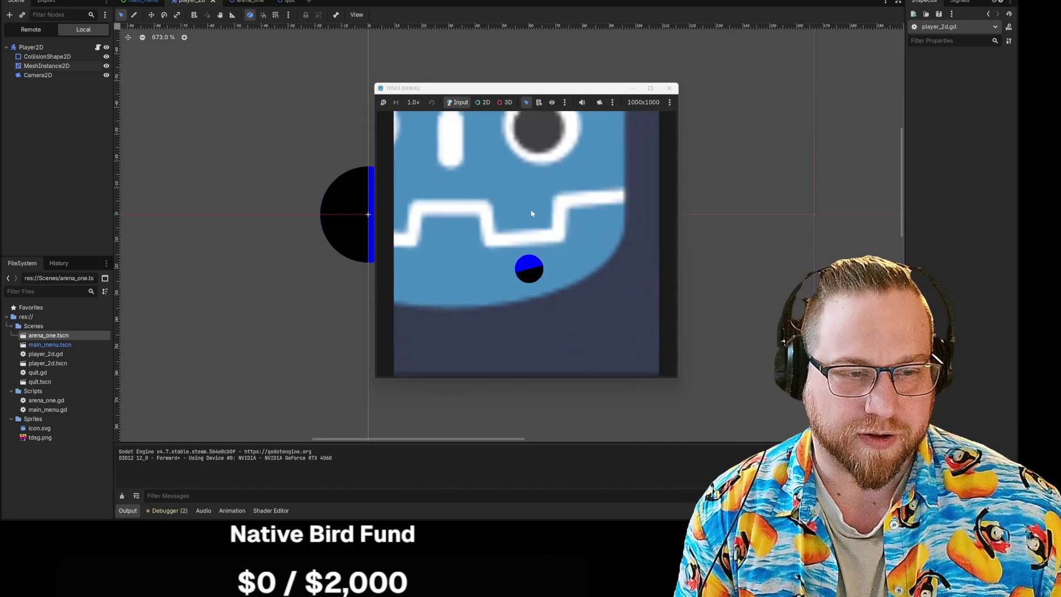
key("w")
key("s")
key("w")
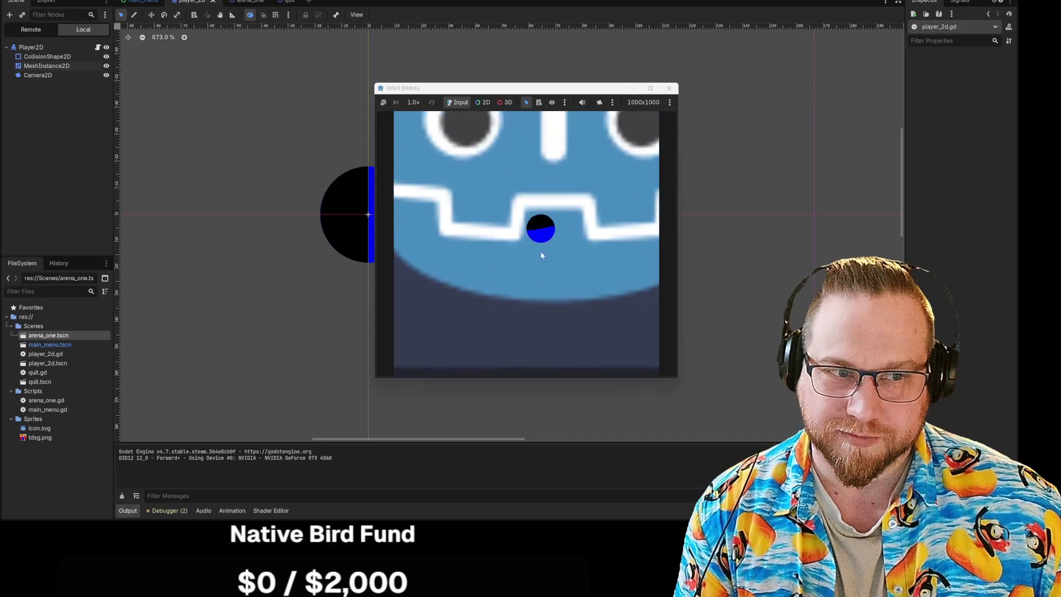
key("s")
key("w")
key("w")
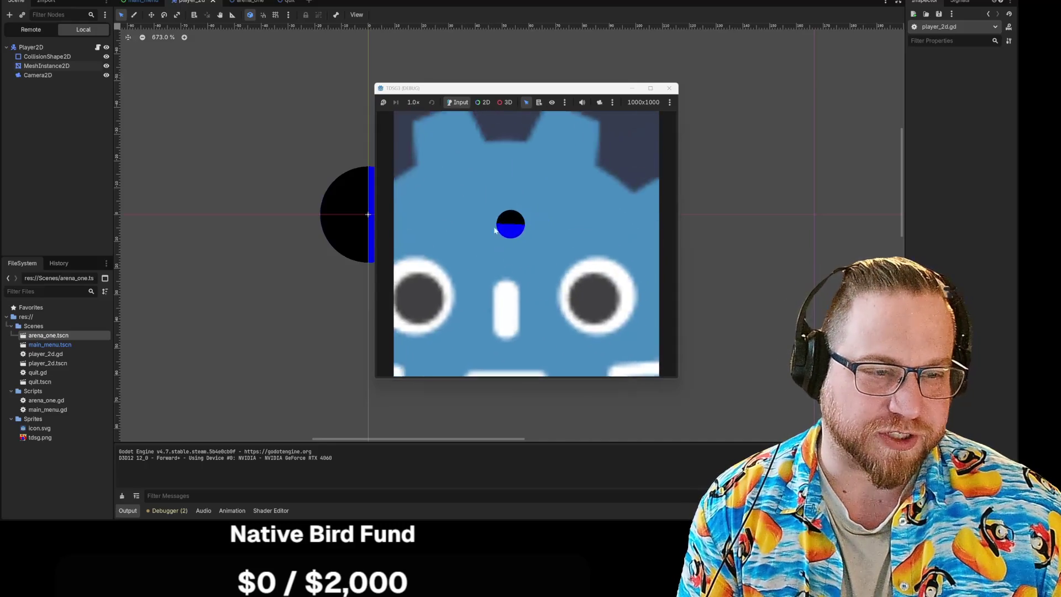
key("d")
key("s")
key("s")
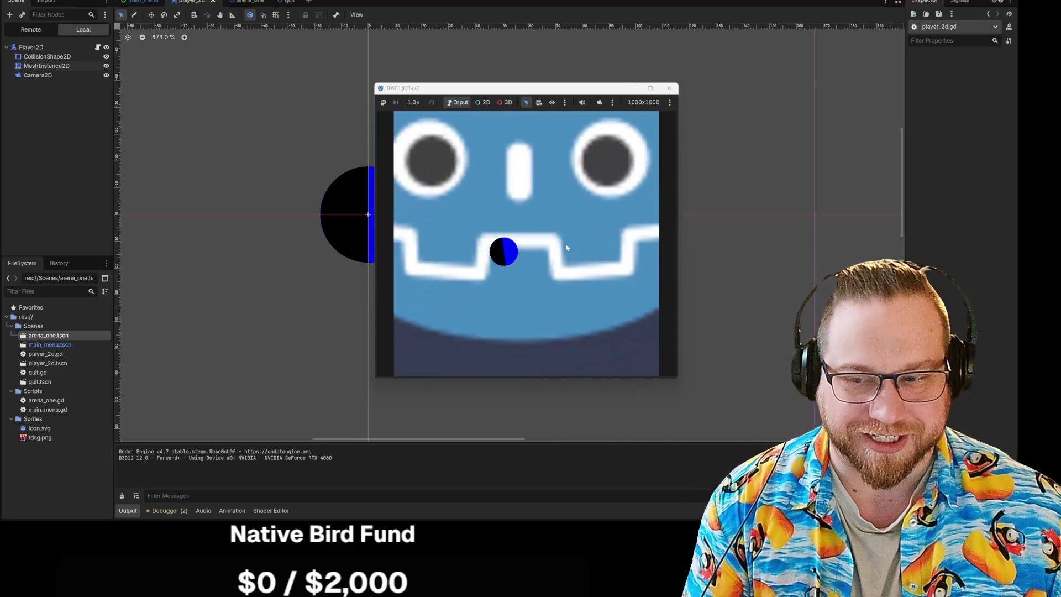
key("a")
key("s")
key("d")
key("s")
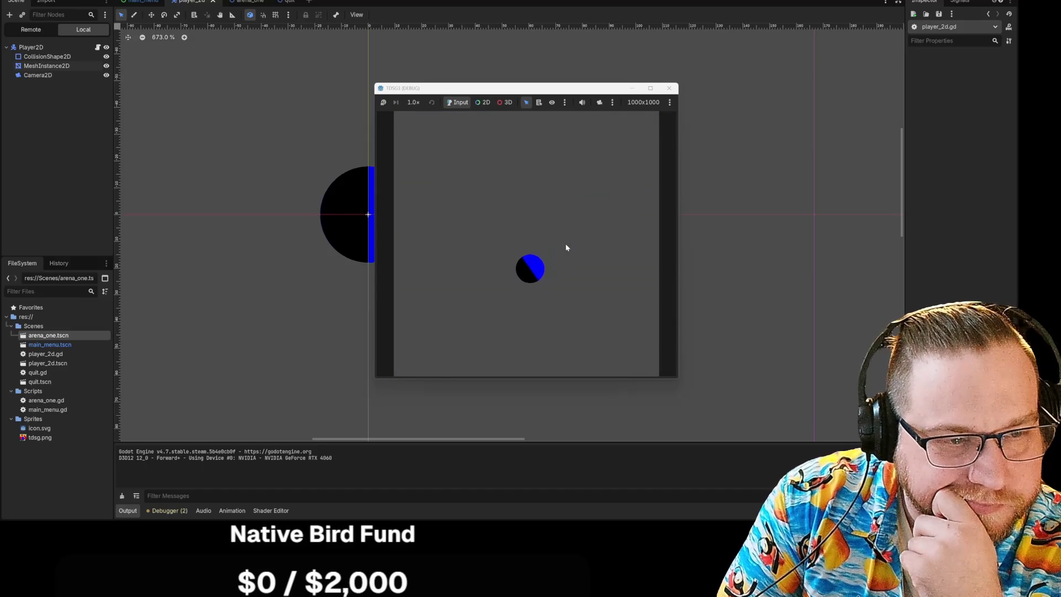
key("a")
key("w")
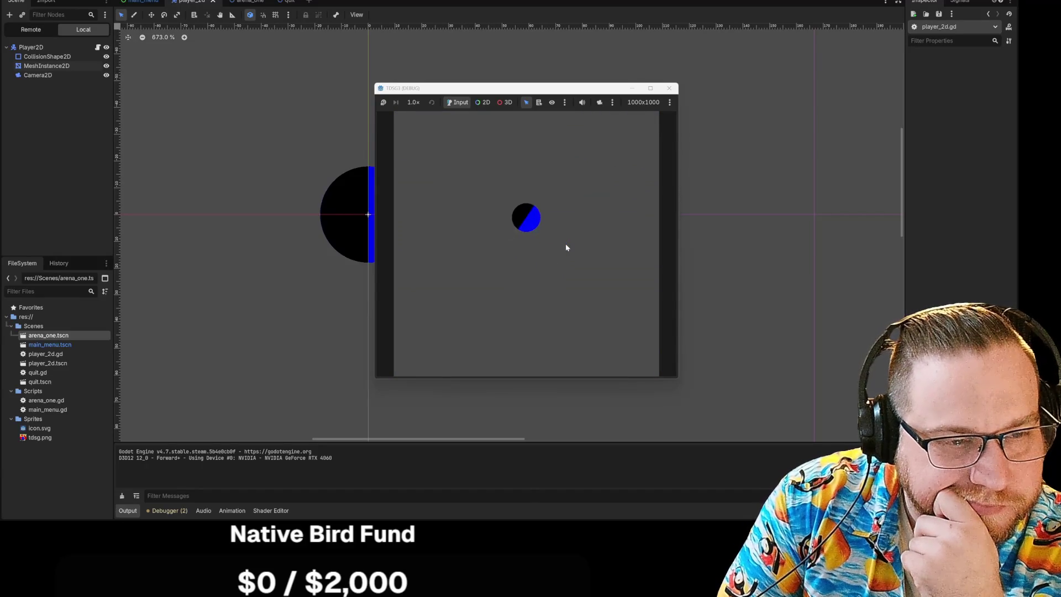
key("s")
key("w")
key("s")
key("w")
key("a")
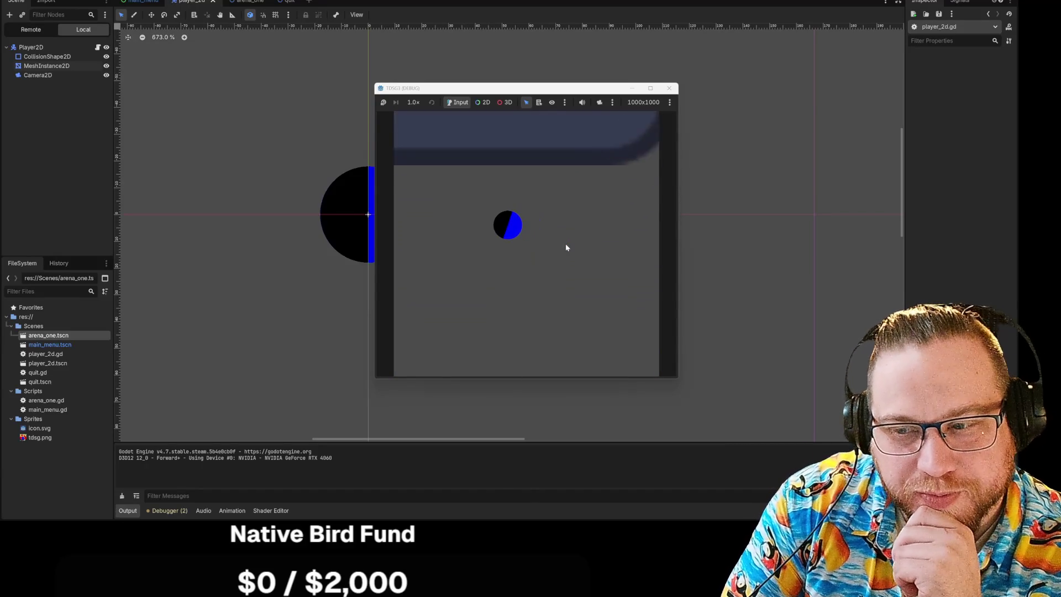
key("w")
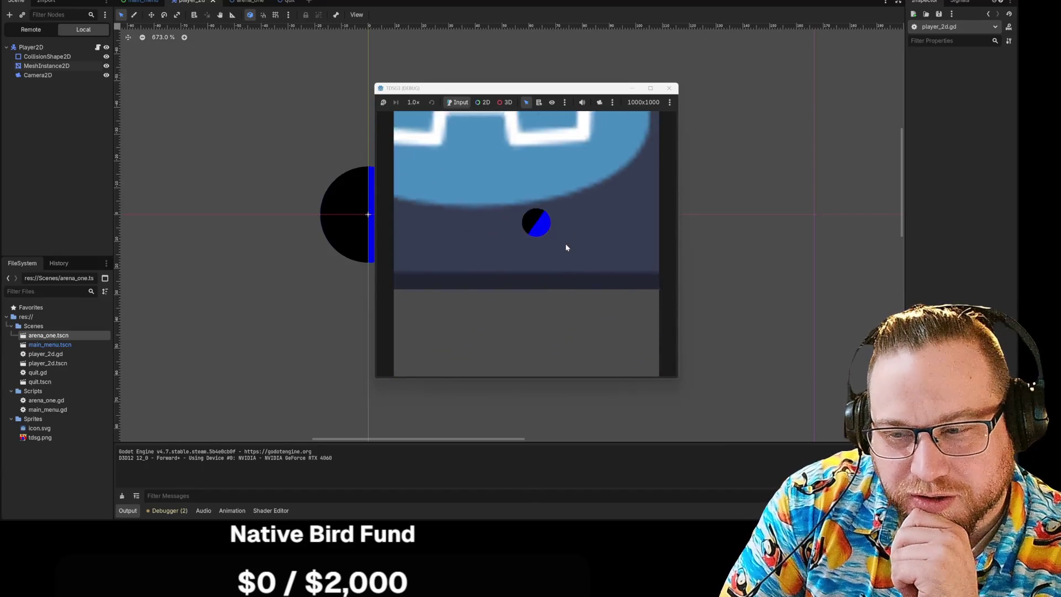
key("s")
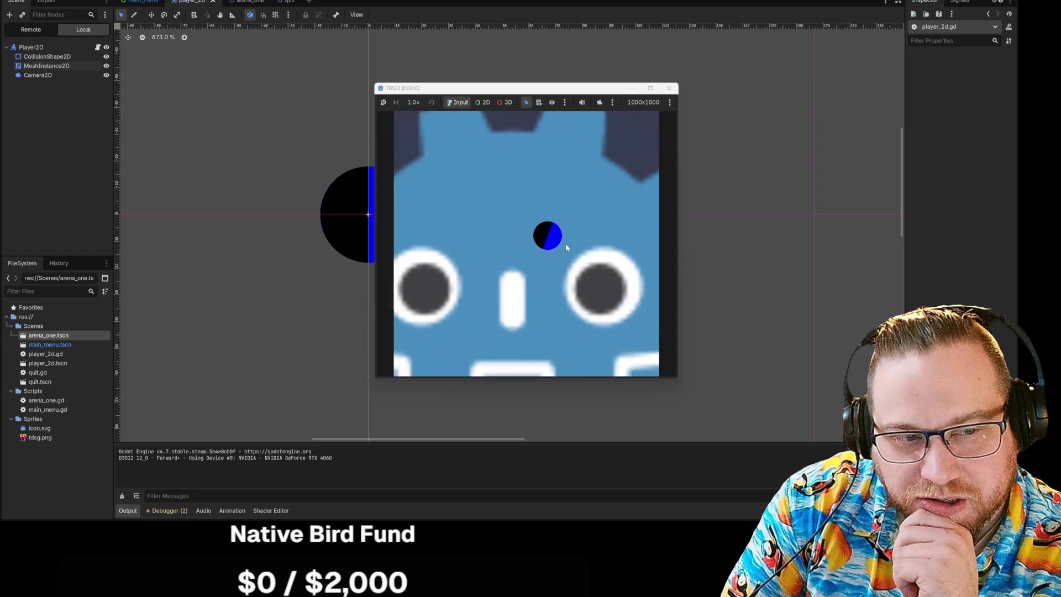
key("w")
key("s")
key("s")
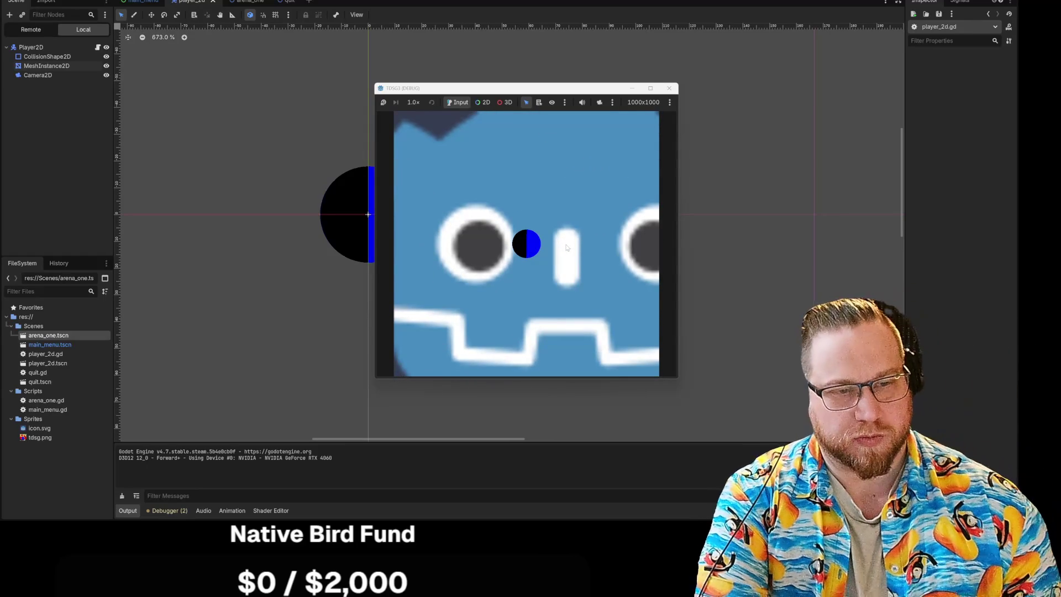
key("d")
key("w")
key("s")
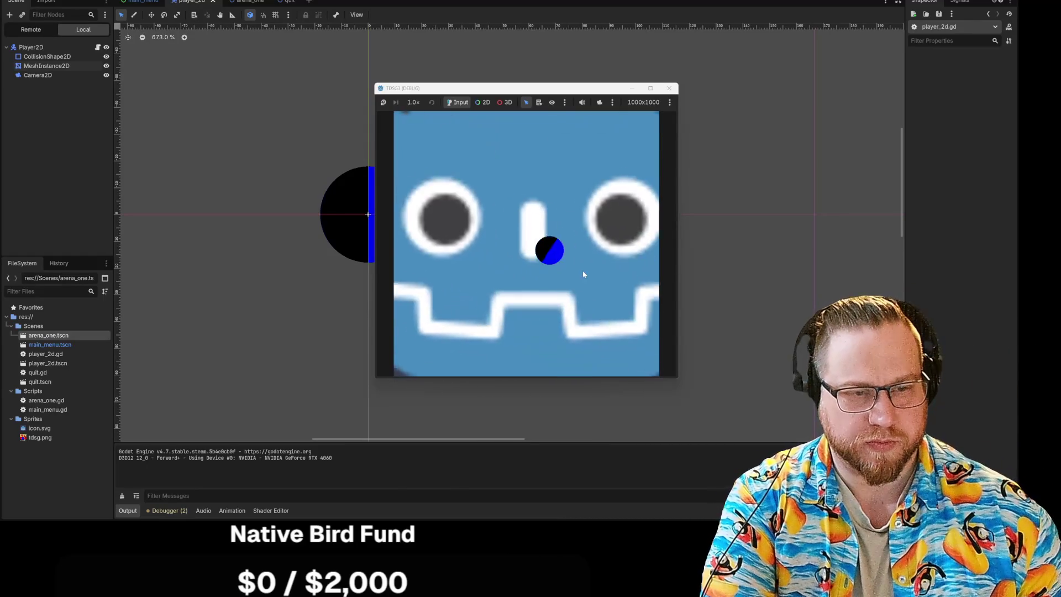
key("d")
key("a")
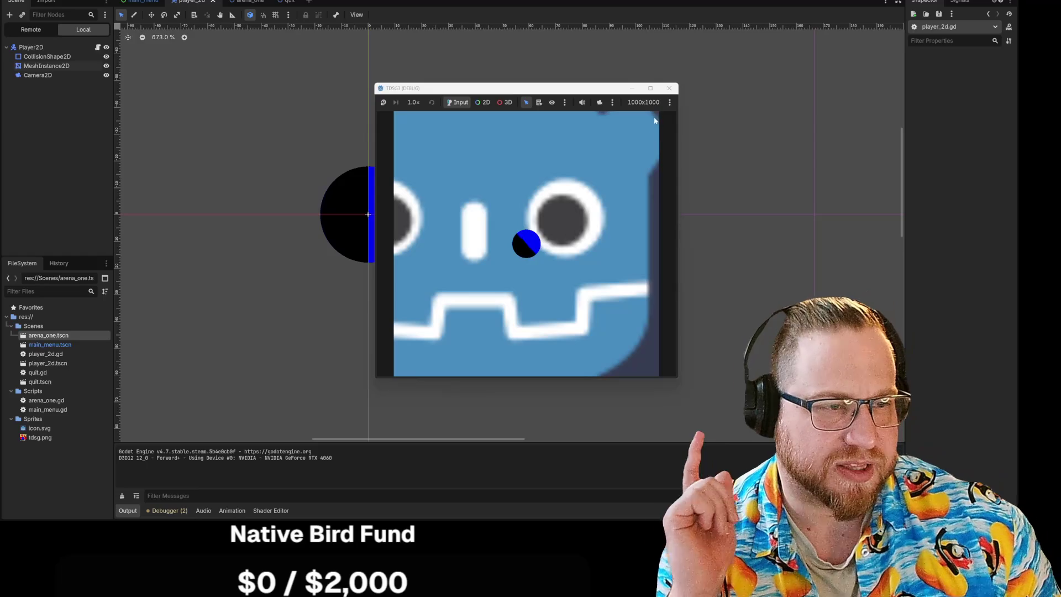
left_click(669, 88)
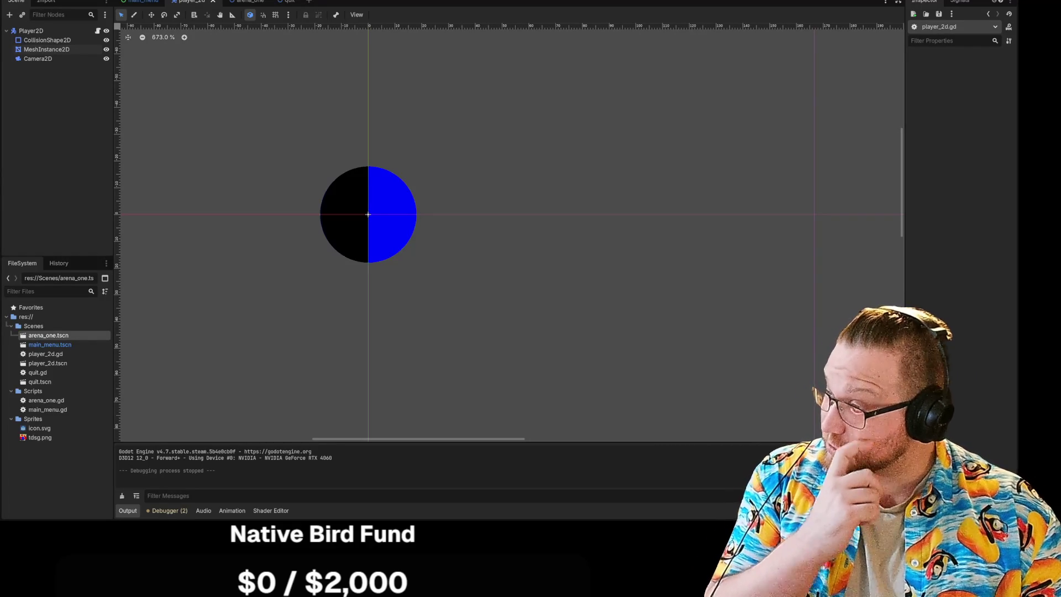
Switch to the Downloads folder and launch the Top down sword guy V2.1 game
key("alt+Tab")
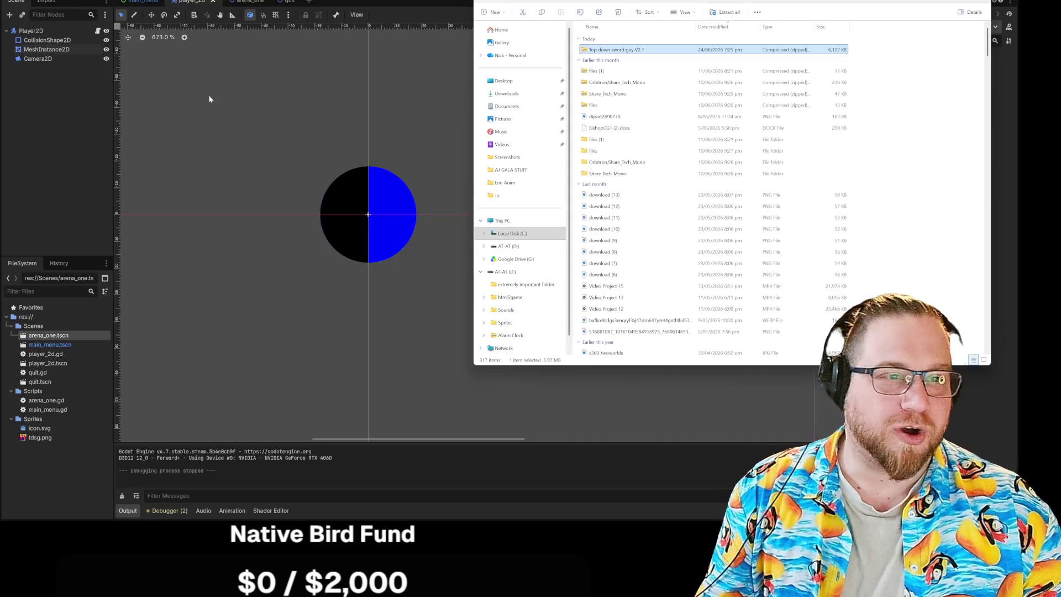
key("alt+Tab")
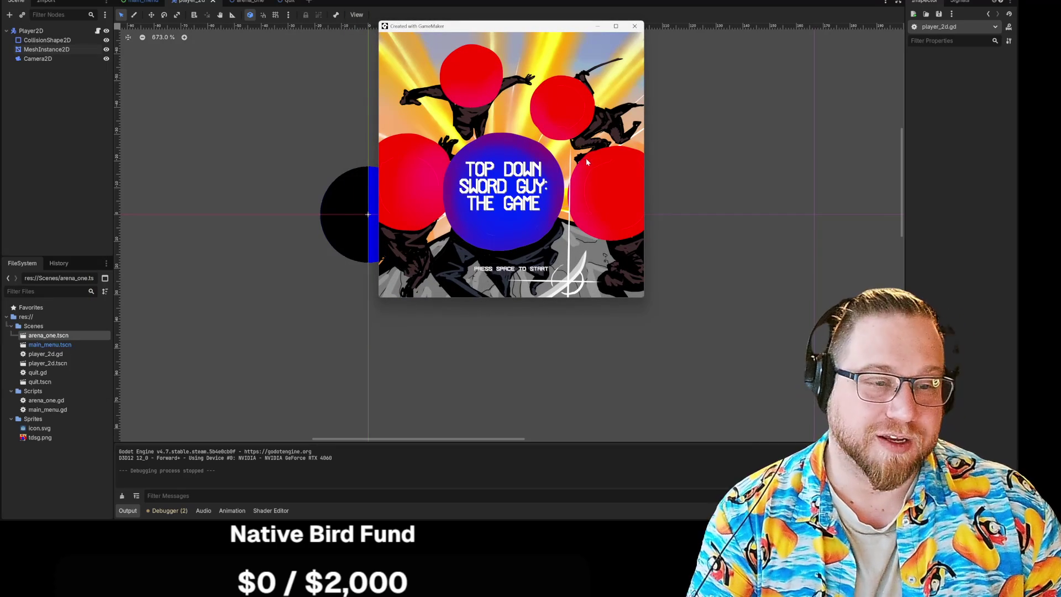
Open the game menu, play a new round, and submit its score under the name ME
key("space")
left_click(454, 279)
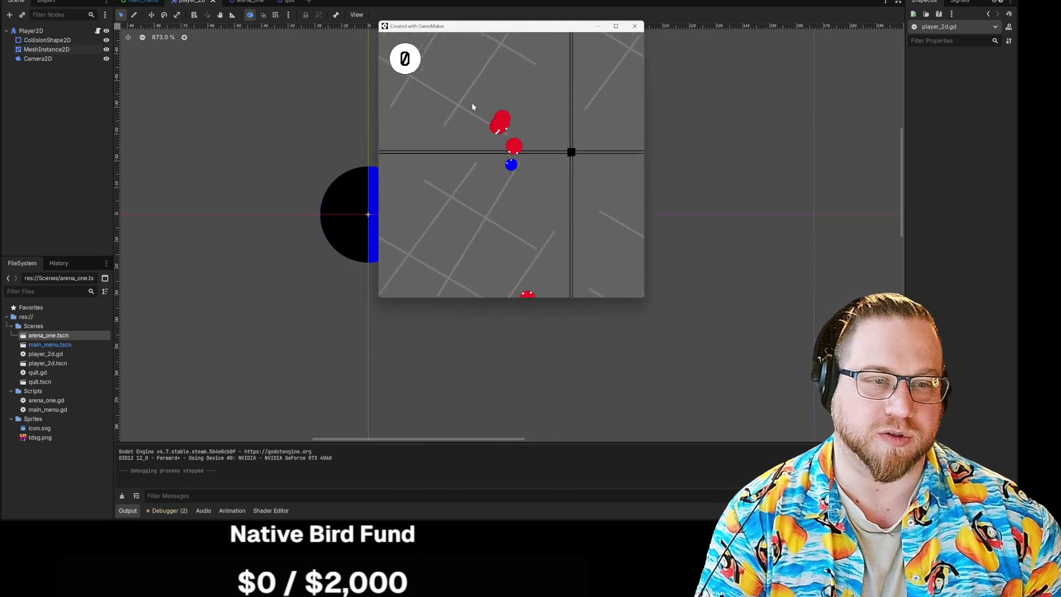
type("ME")
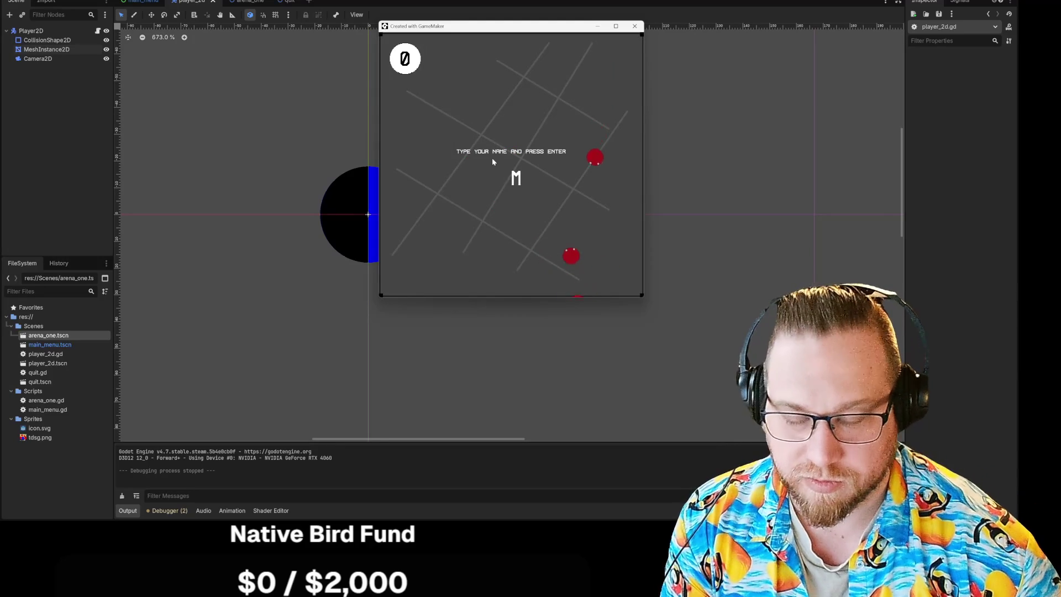
key("Return")
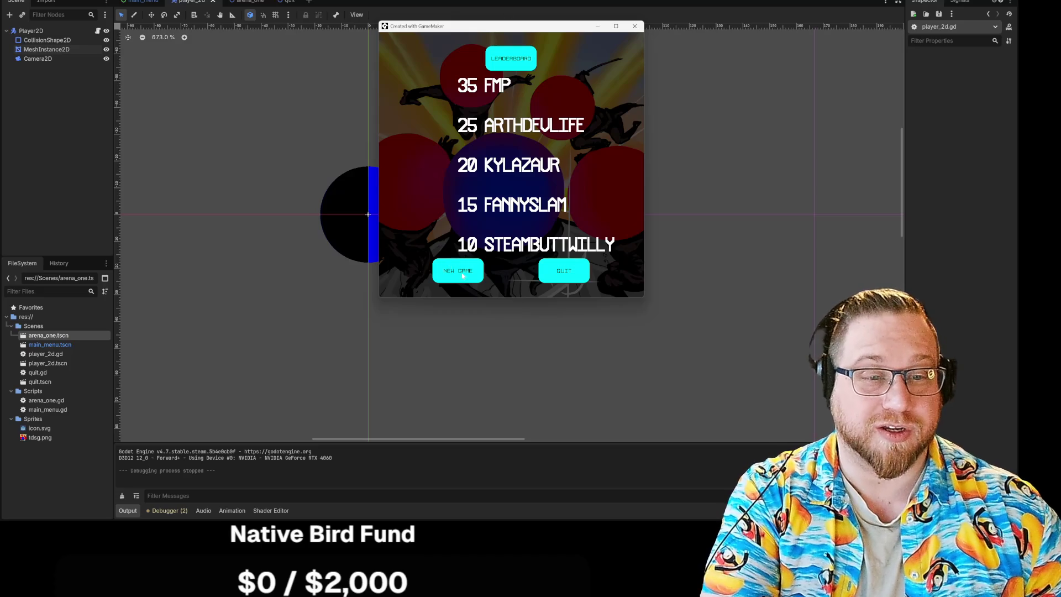
Play two more rounds, submitting each score, then start a fresh round at score 0
left_click(463, 275)
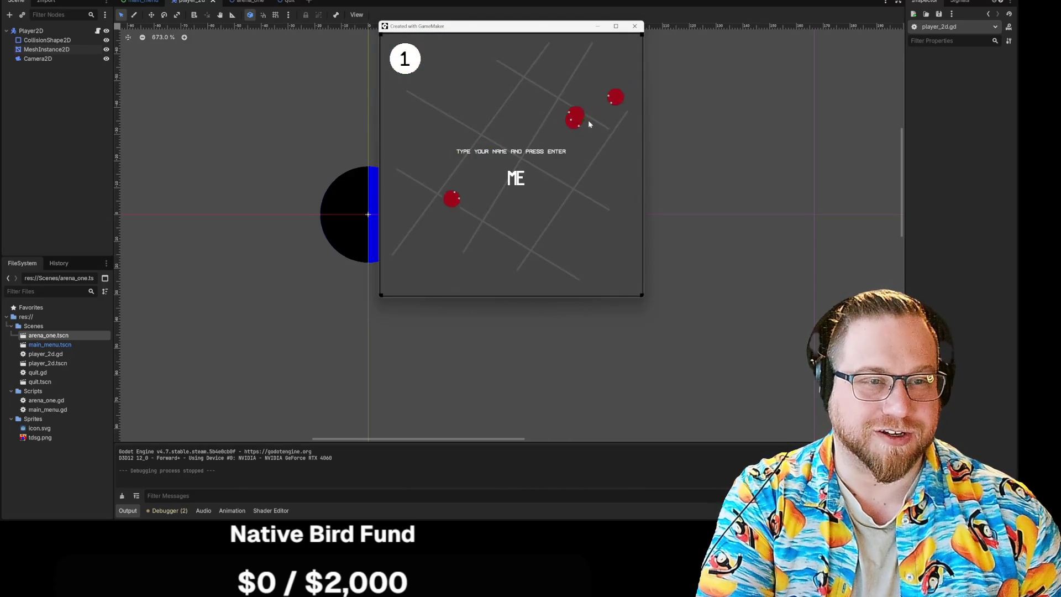
key("Return")
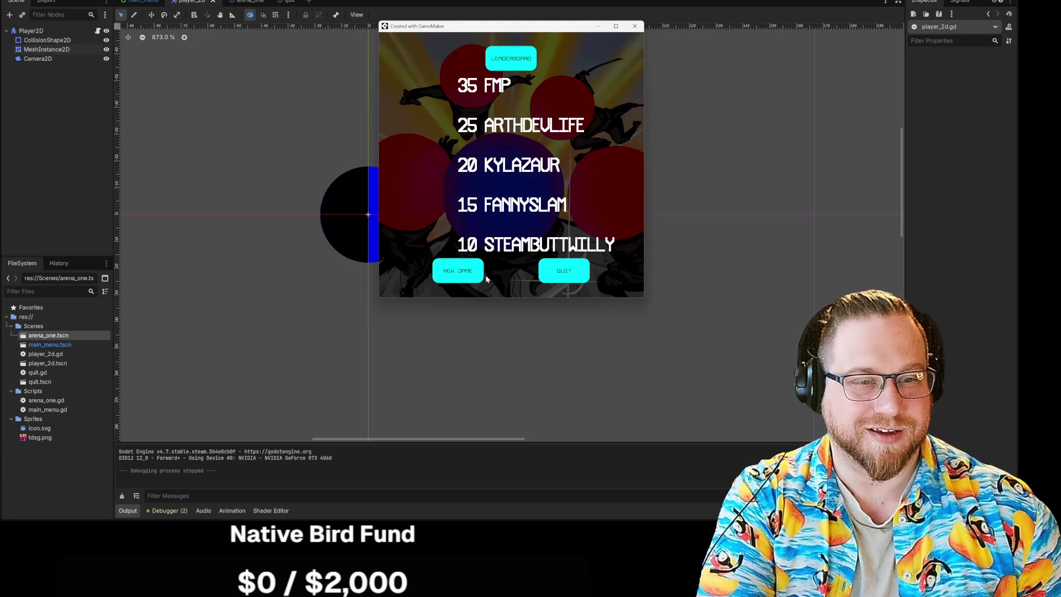
left_click(481, 276)
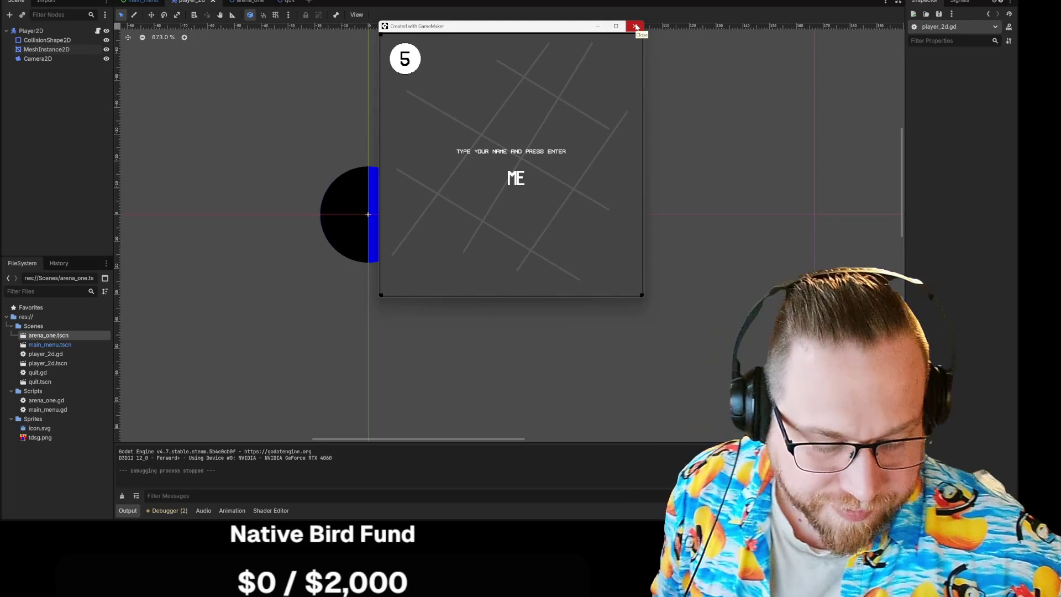
key("Return")
left_click(474, 270)
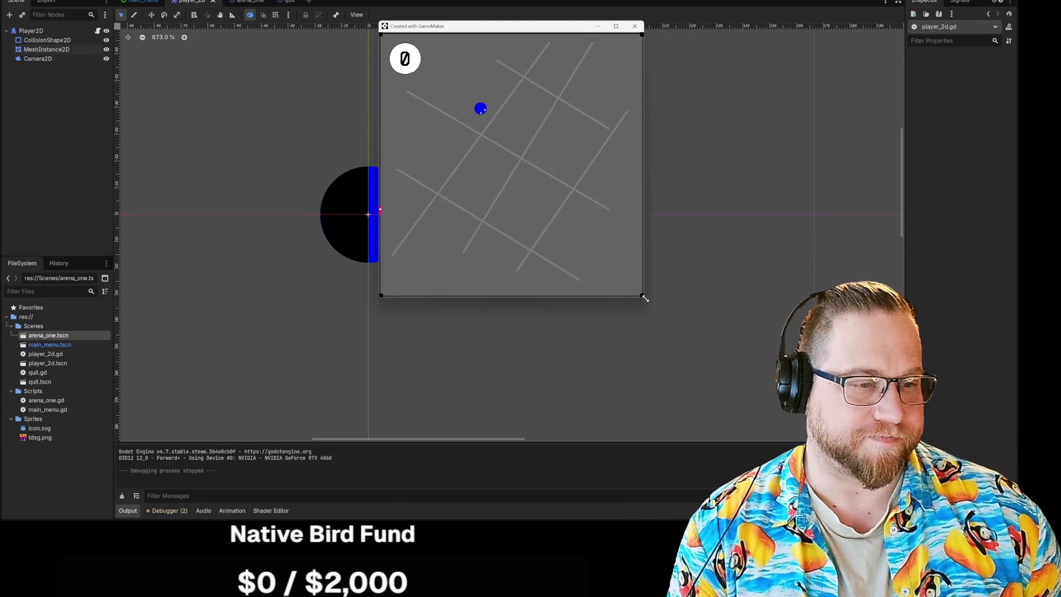
Enlarge the game window, play a round, submit the 19-point score under ME, and quit
left_click_drag(644, 298, 939, 476)
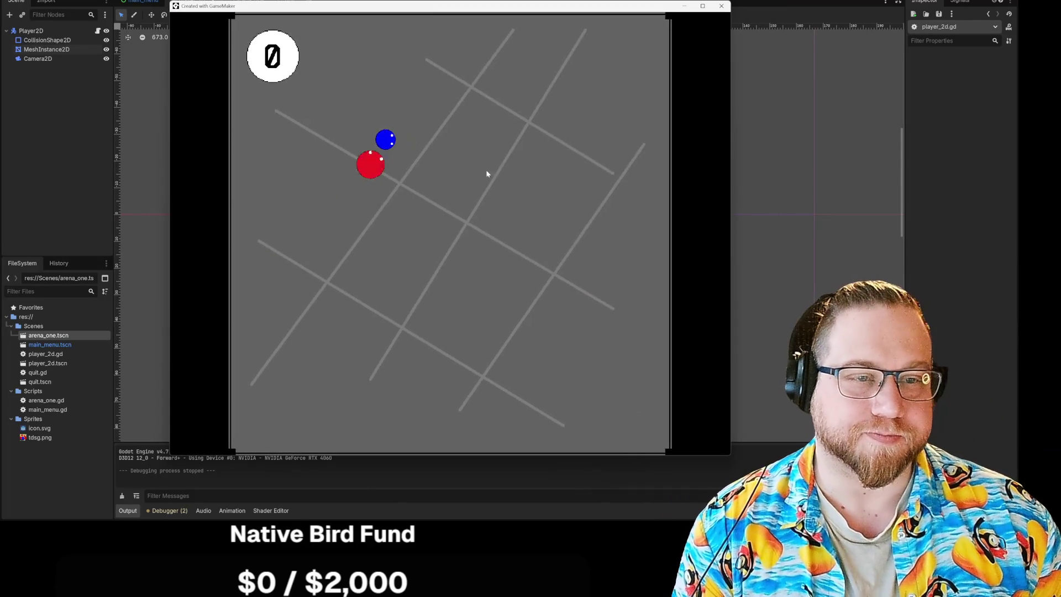
type("ME")
key("Return")
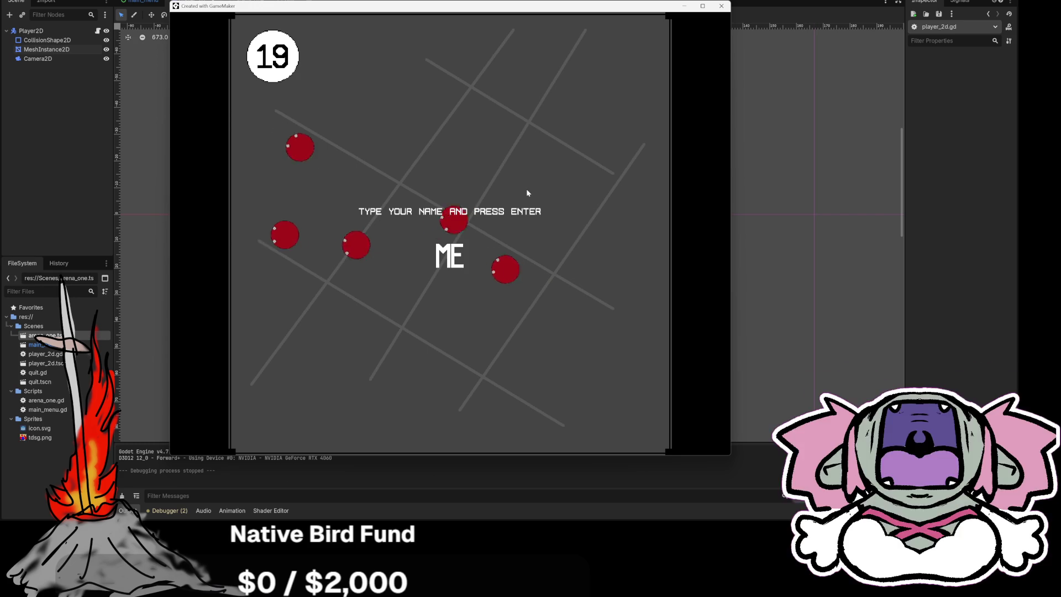
key("BackSpace")
type("E")
key("Return")
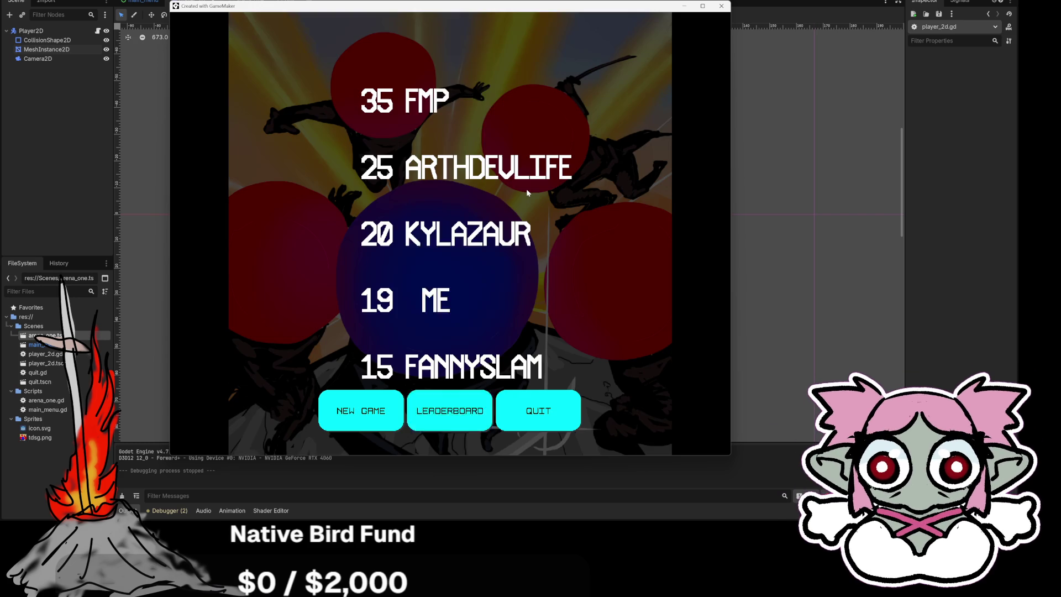
left_click(561, 406)
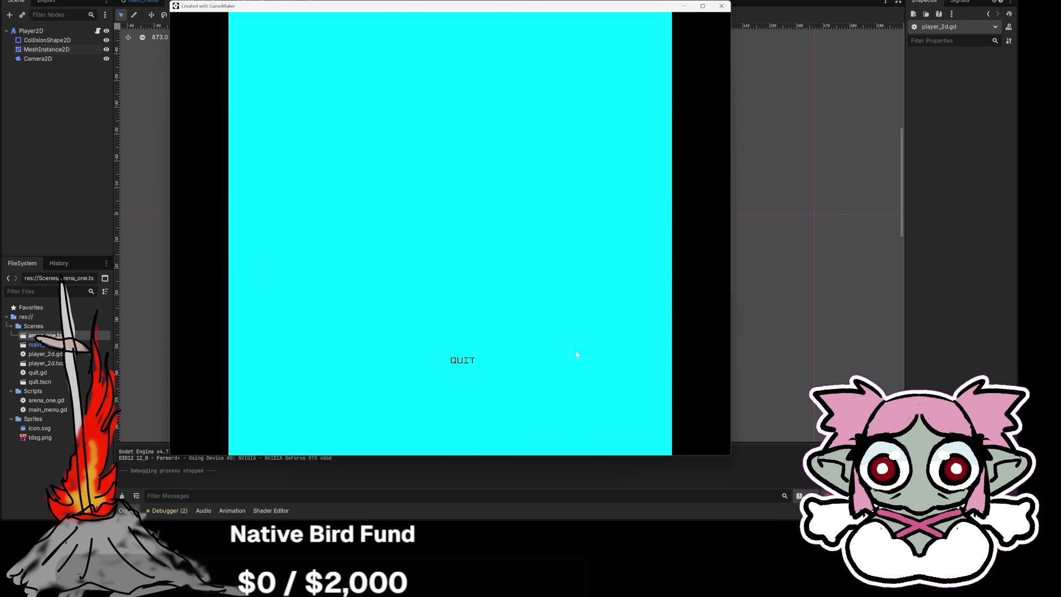
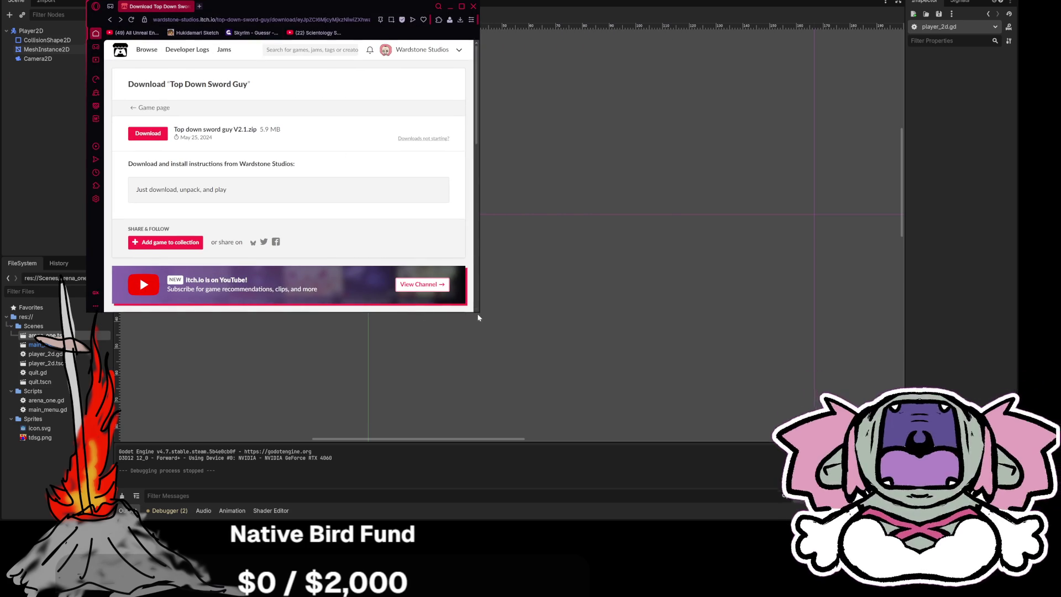
Bring the browser forward, enlarge it, and open the Wardstone Studios itch.io profile
left_click(479, 317)
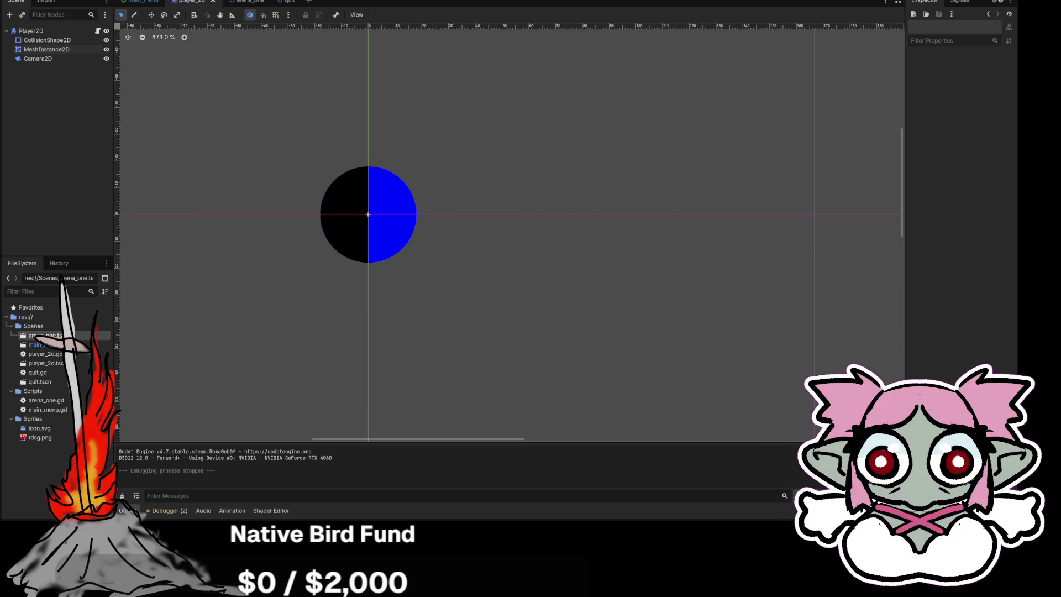
key("alt+Tab")
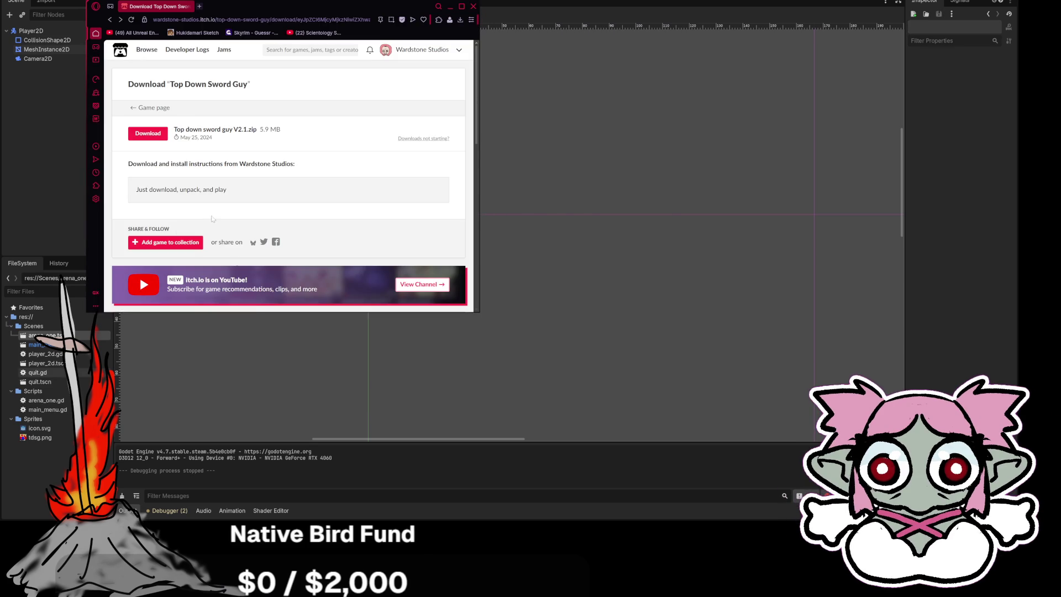
mouse_move(478, 313)
left_mouse_down()
mouse_move(608, 426)
mouse_move(710, 466)
mouse_move(670, 471)
left_mouse_up()
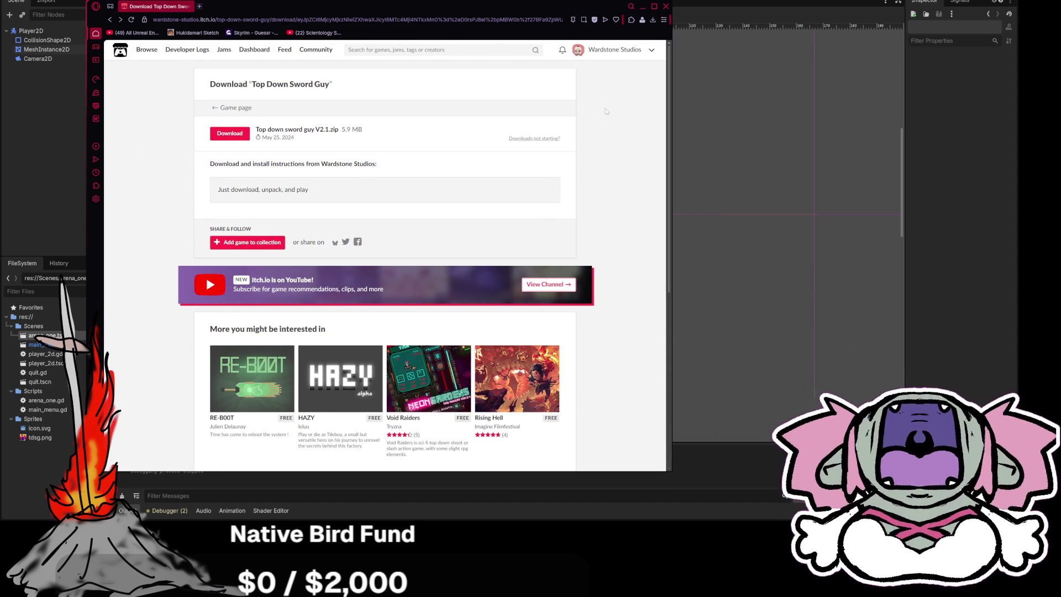
left_click(628, 60)
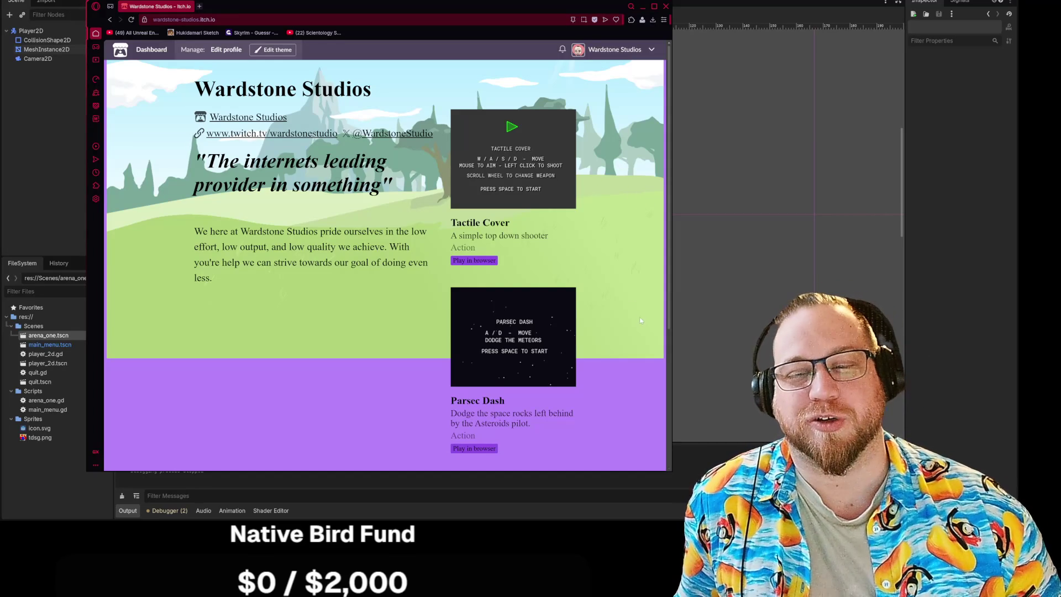
scroll(615, 291, "down", 3)
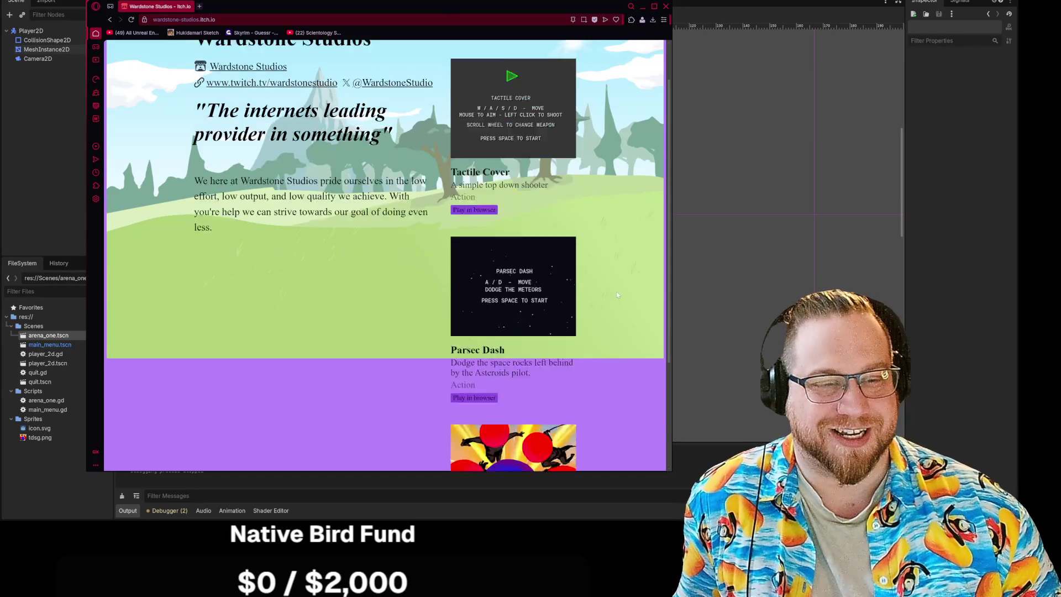
Play Parsec Dash with A/D steering until game over, then close the browser
left_click(494, 283)
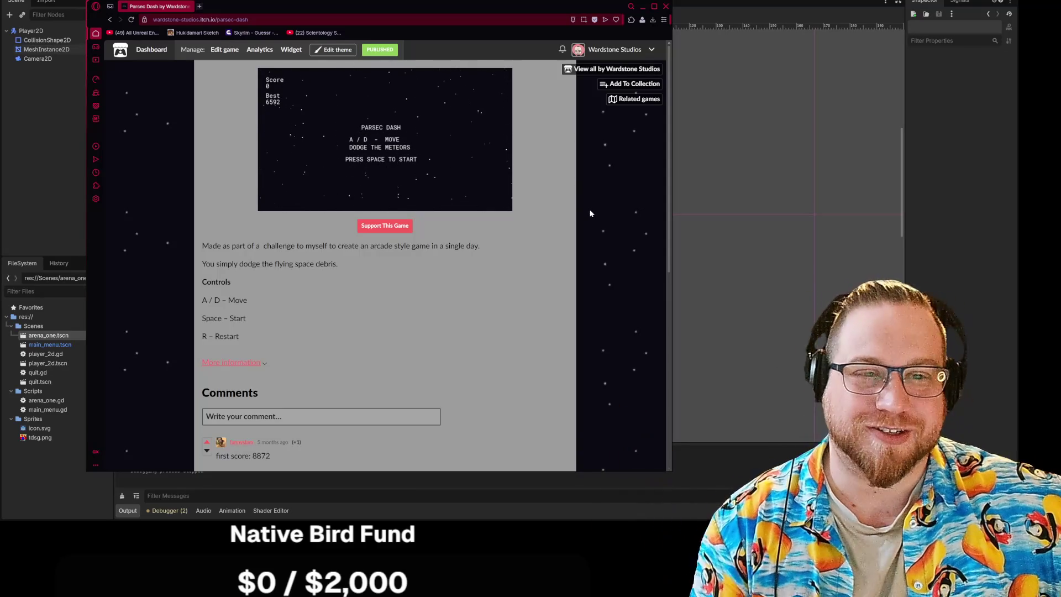
key("space")
key("a")
key("d")
key("d")
key("a")
key("d")
key("a")
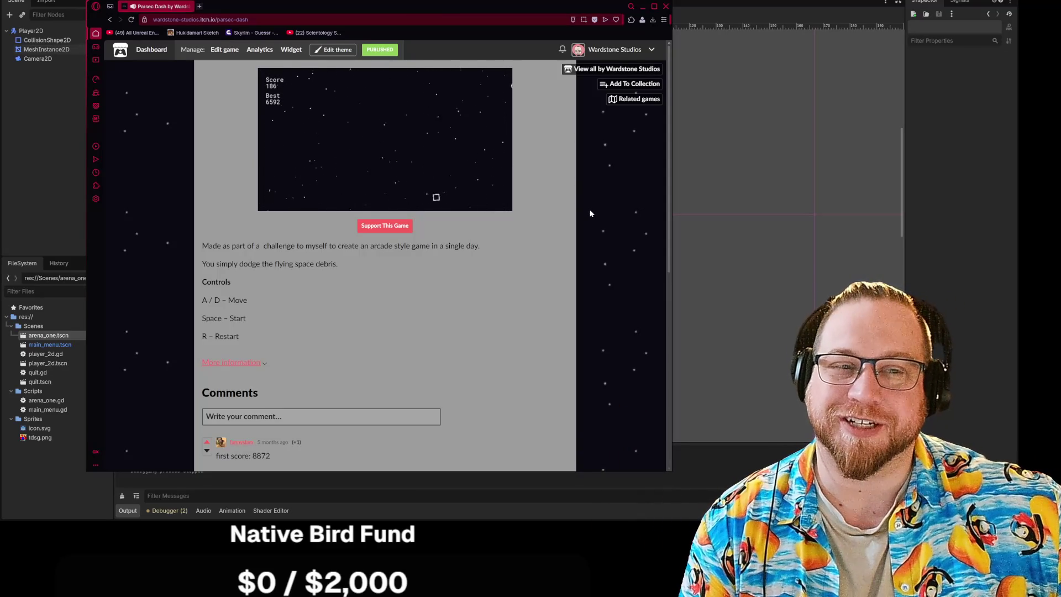
key("a")
key("d")
key("a")
key("a")
key("d")
key("a")
key("d")
key("d")
key("a")
key("d")
key("d")
key("a")
key("d")
key("a")
key("a")
key("d")
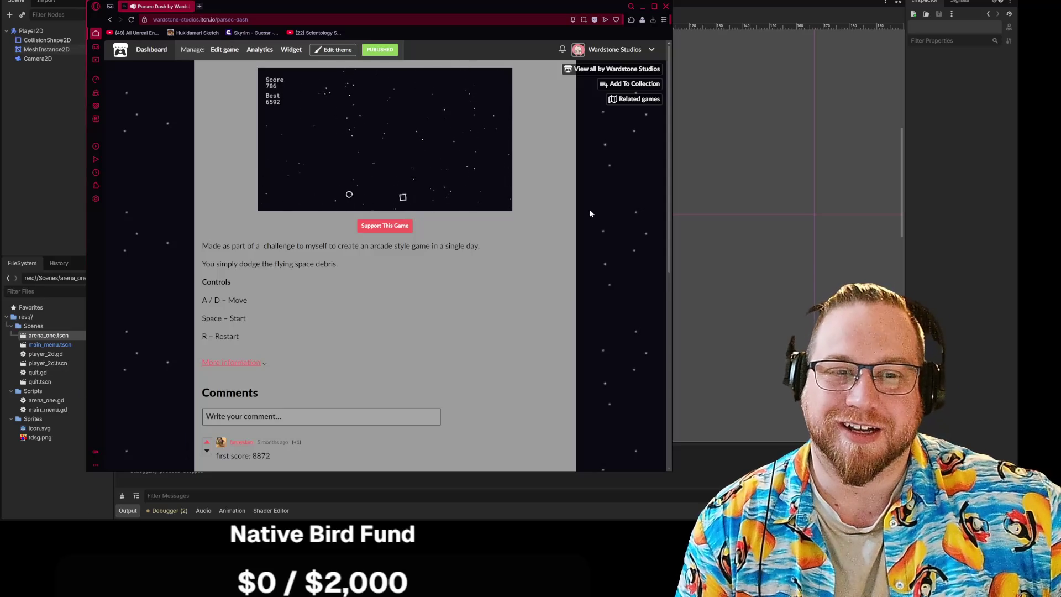
key("a")
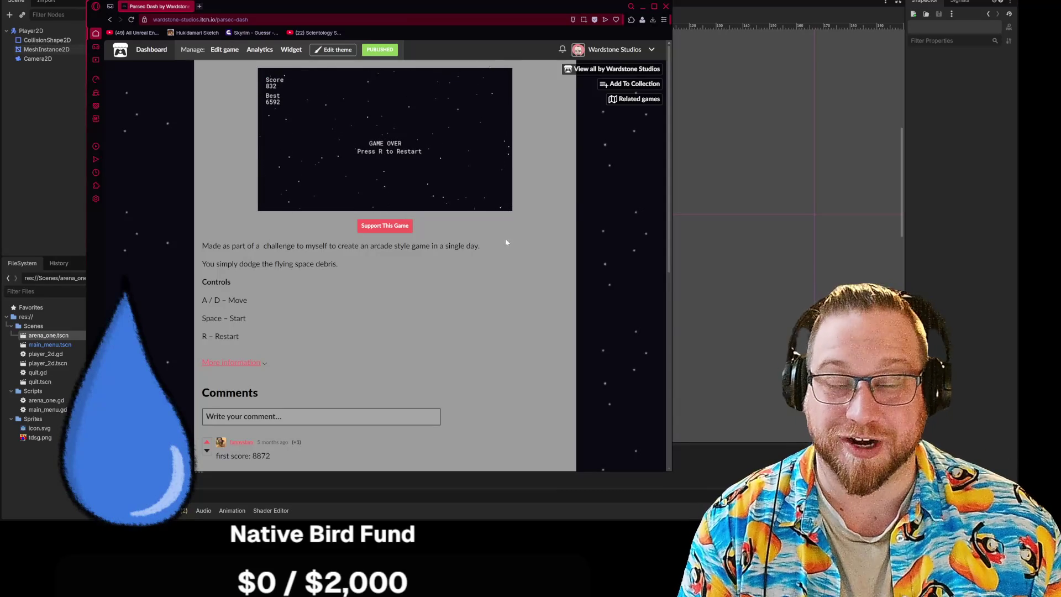
left_click(664, 7)
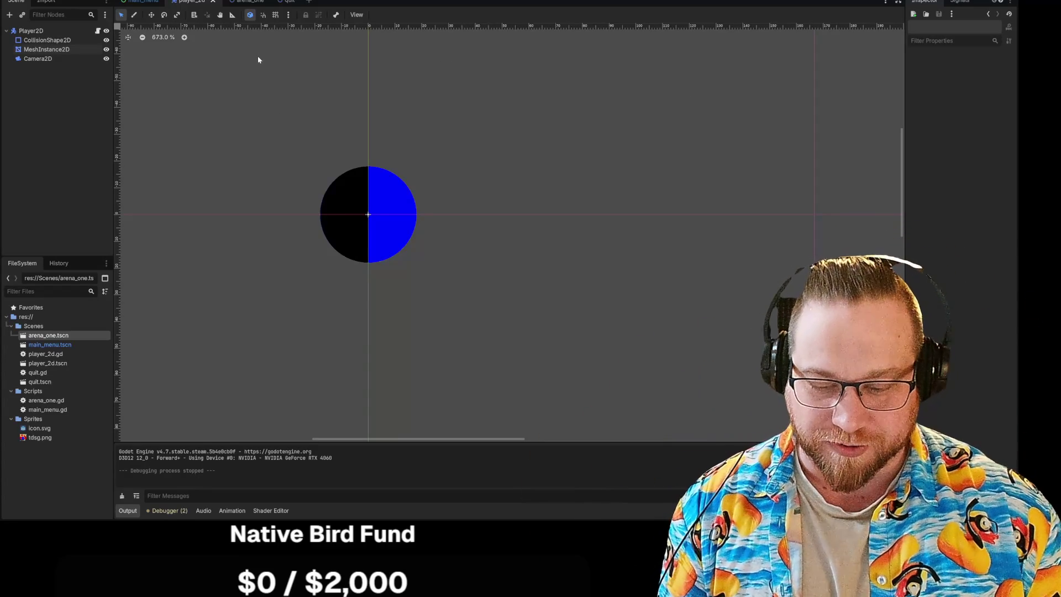
Return from arena_one to player_2d.gd and open look_at's Node2D documentation
left_click(240, 1)
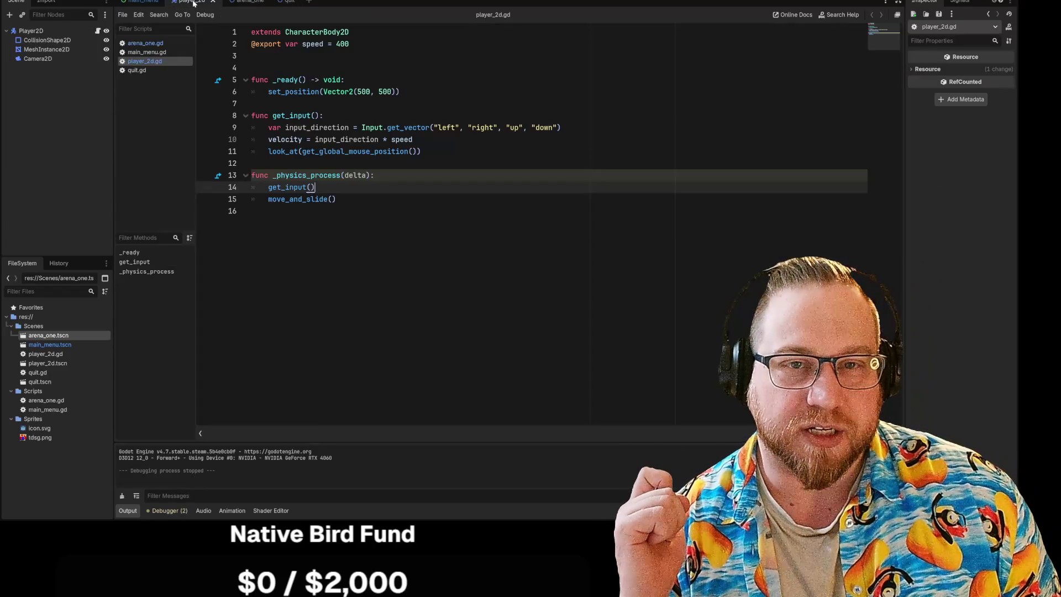
left_click(190, 2)
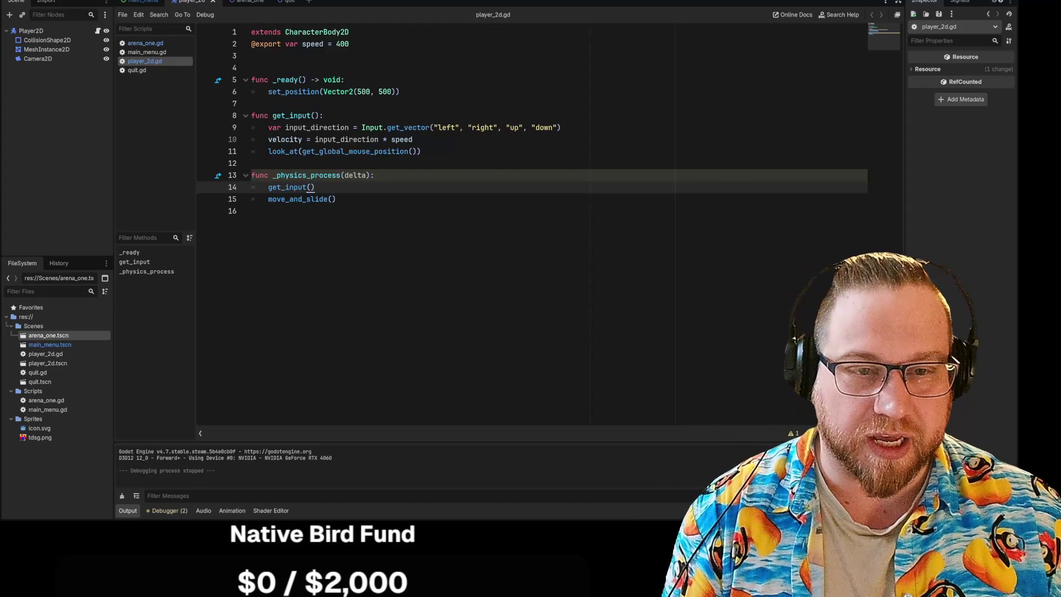
left_click(252, 163)
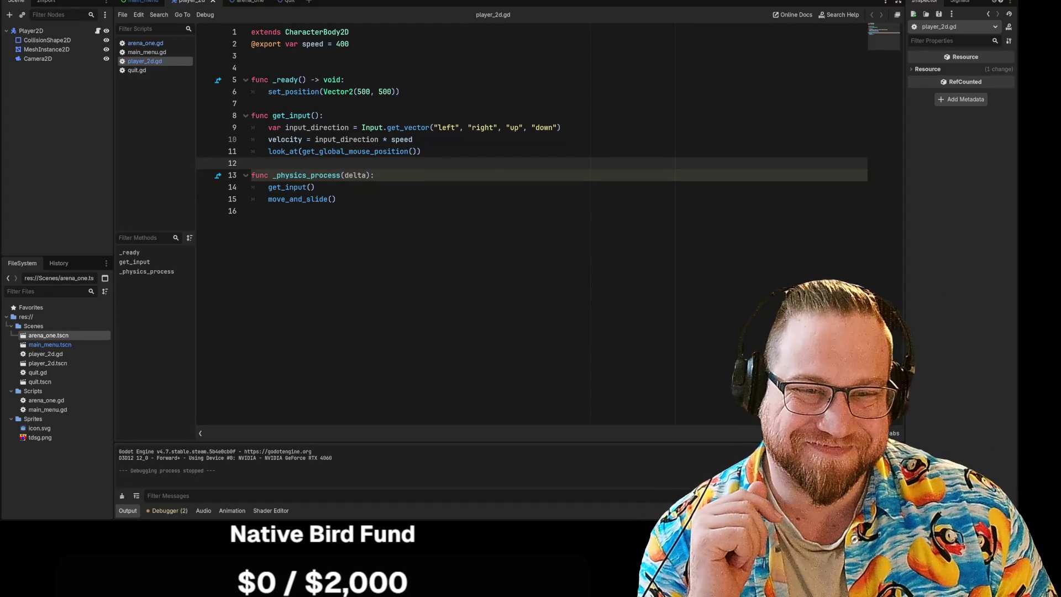
key("Left")
left_click(297, 152, "ctrl")
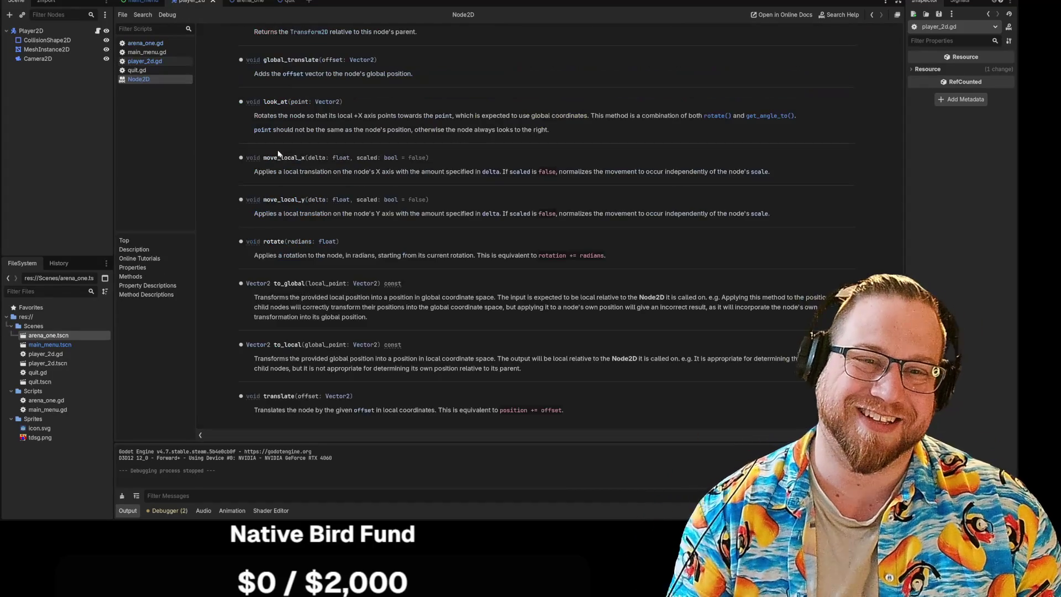
Read the Node2D methods, then bring the Google results browser forward
scroll(513, 108, "up", 2)
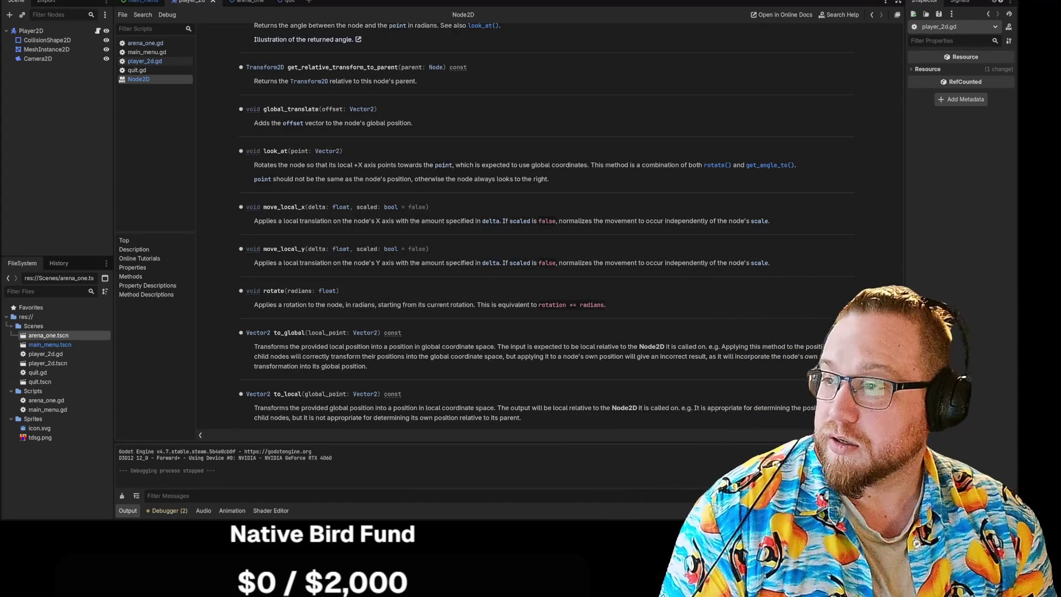
key("alt+Tab")
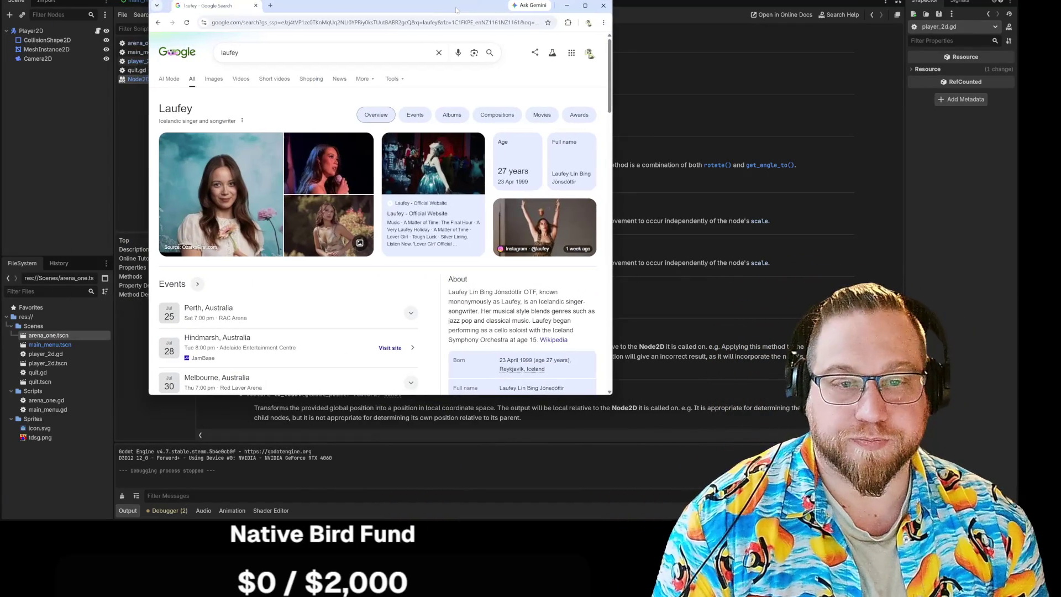
Skim the Laufey search results, then close the Chrome window
left_click_drag(159, 109, 221, 114)
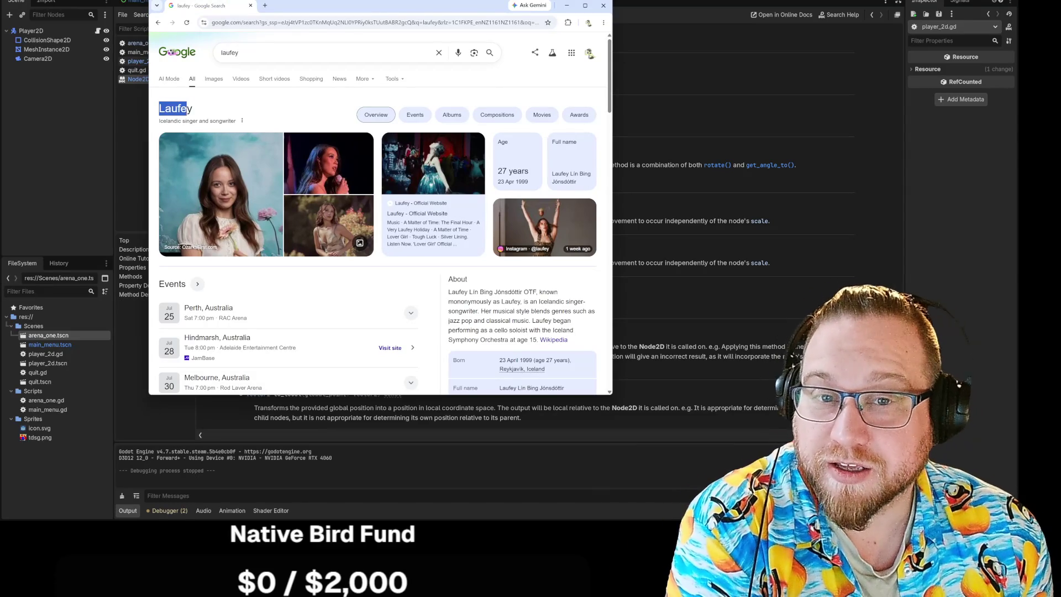
left_click(267, 113)
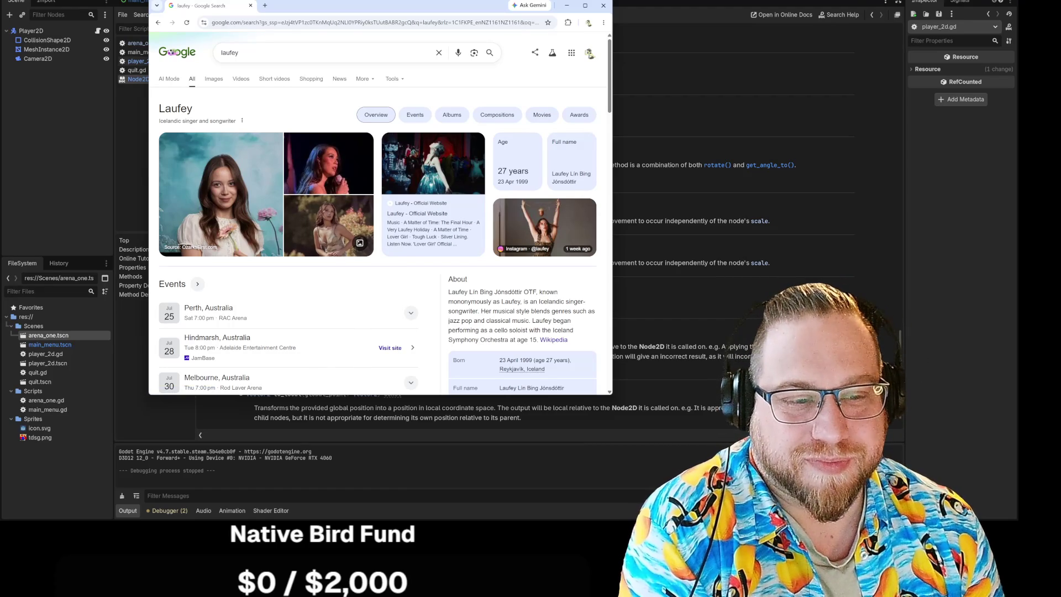
scroll(444, 288, "down", 3)
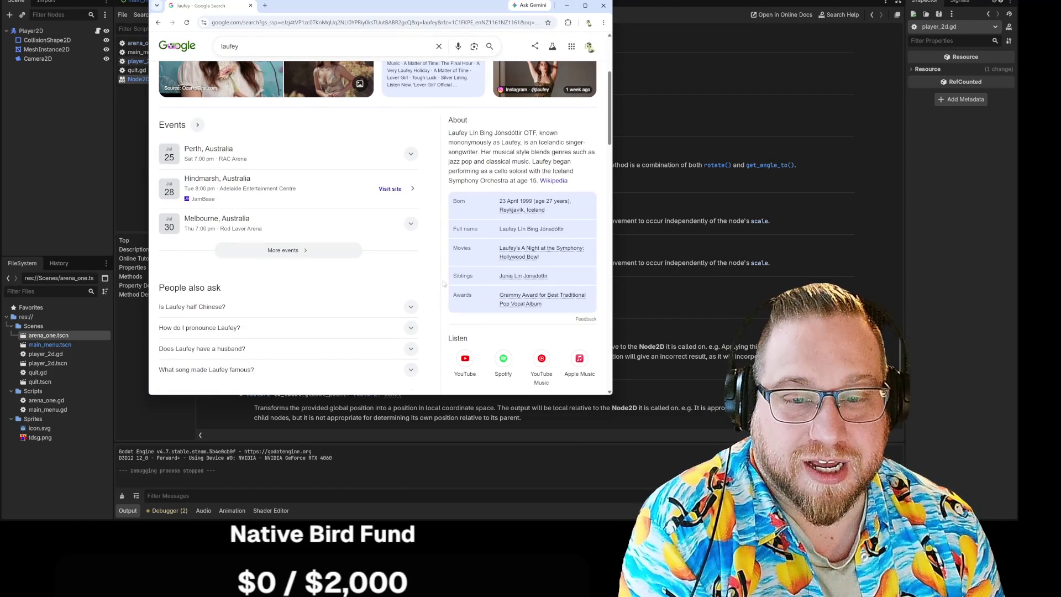
scroll(444, 284, "up", 3)
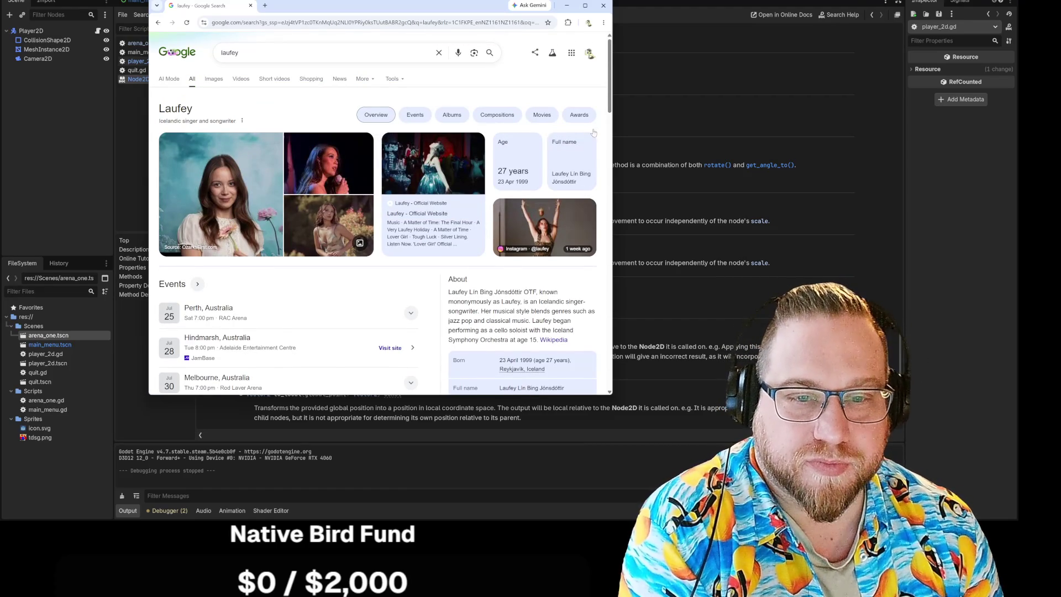
left_click(604, 7)
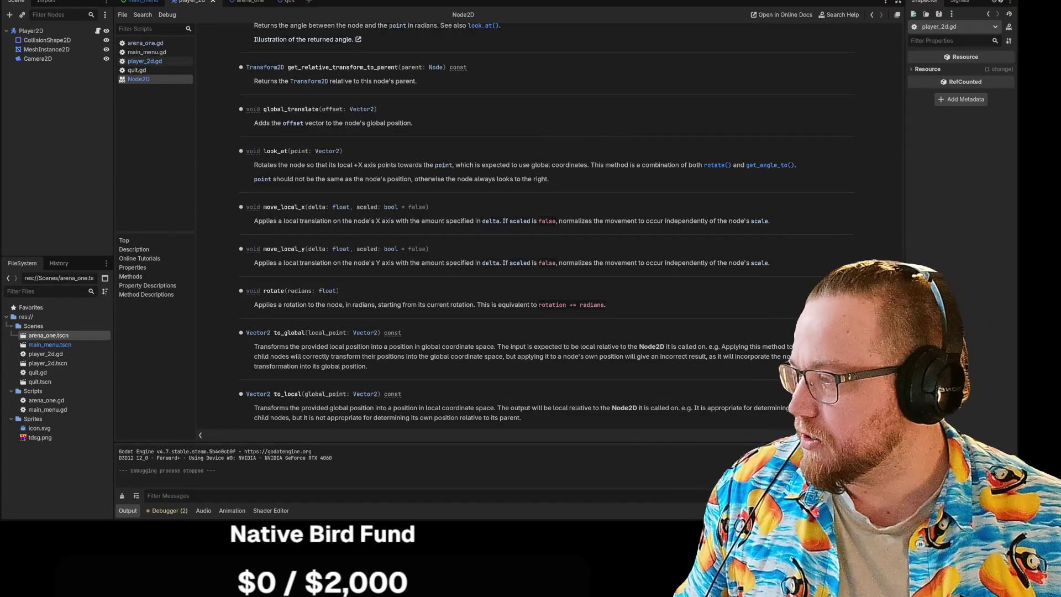
key("alt+Tab")
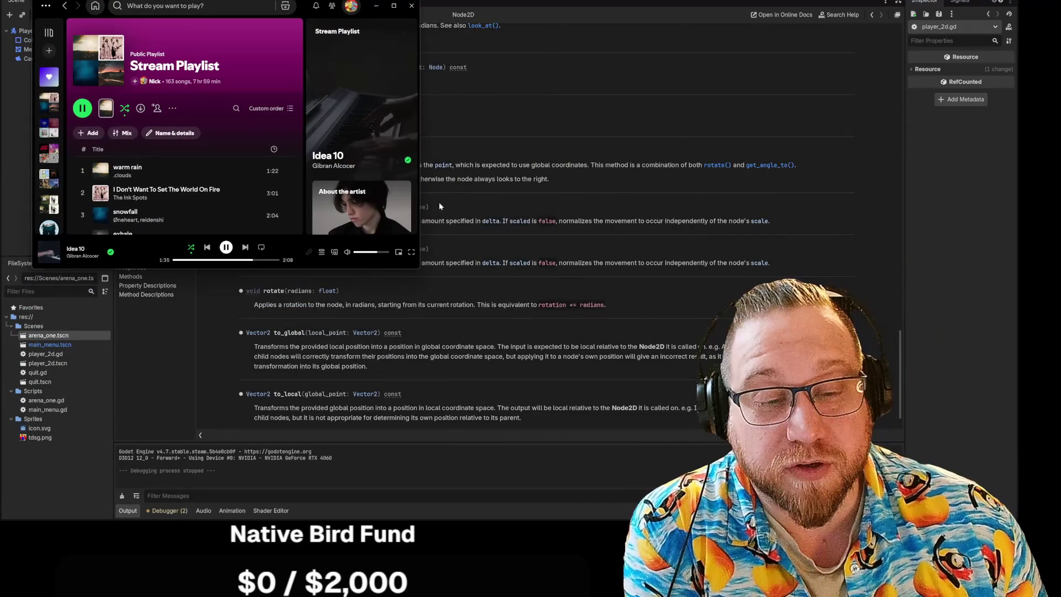
Queue Goddess and the sixth track in Spotify, then minimize the player
left_click_drag(418, 267, 572, 433)
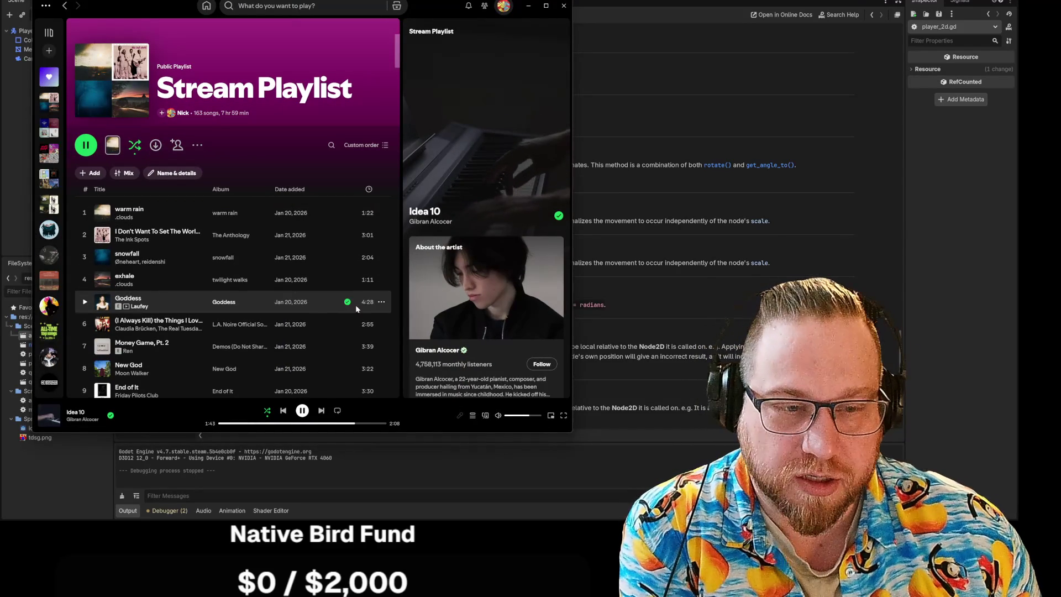
left_click(382, 302)
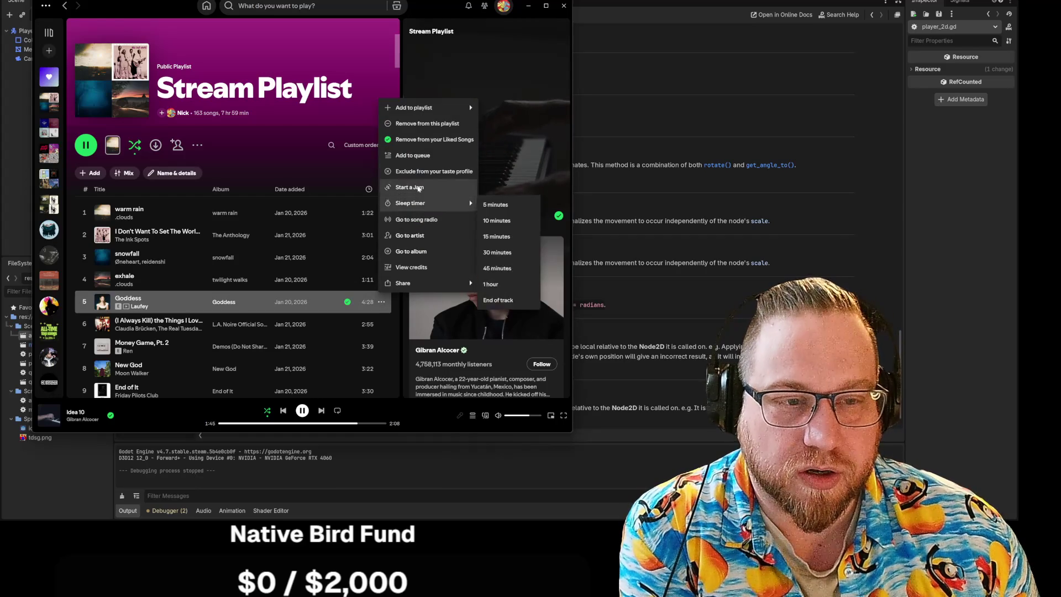
left_click(422, 160)
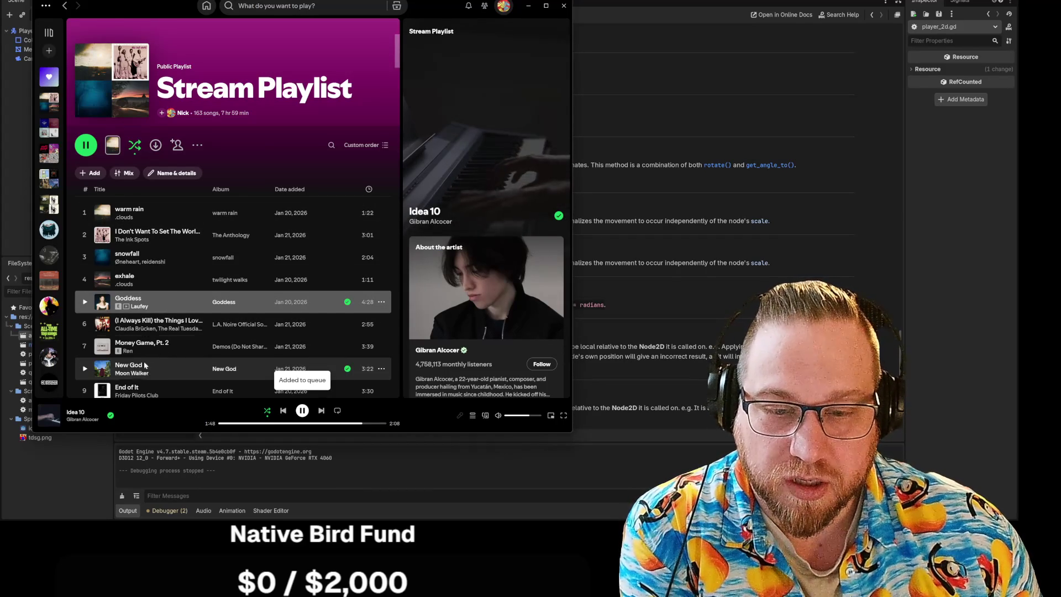
scroll(142, 343, "down", 2)
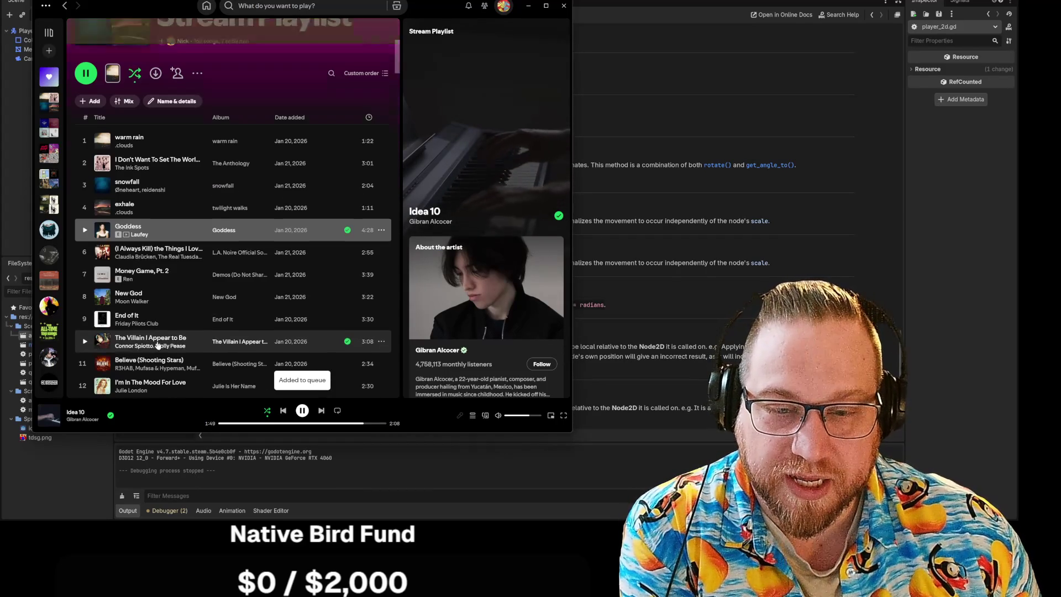
left_click(382, 245)
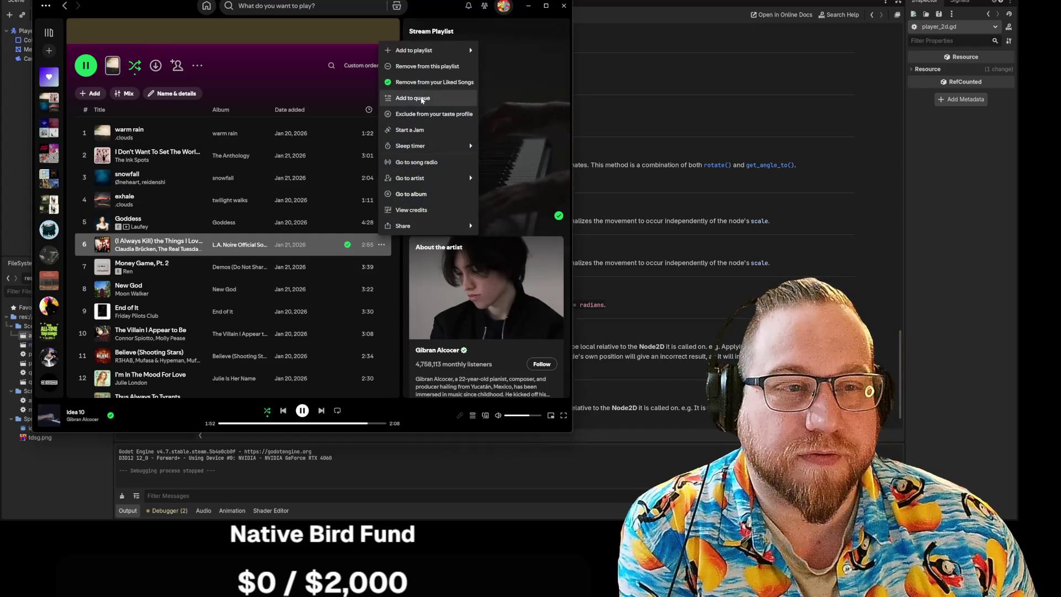
left_click(425, 104)
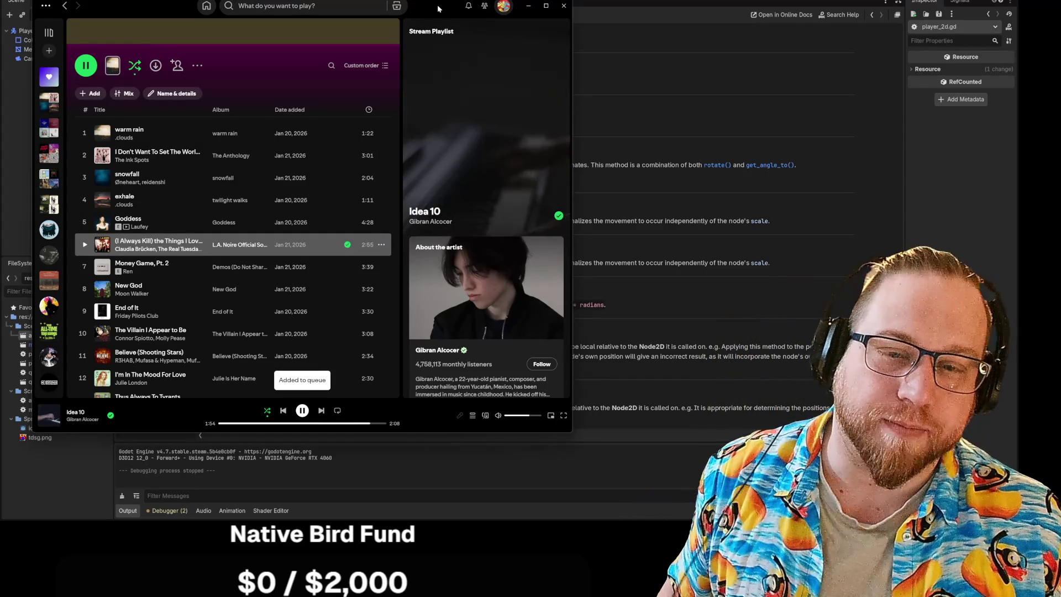
left_click(528, 6)
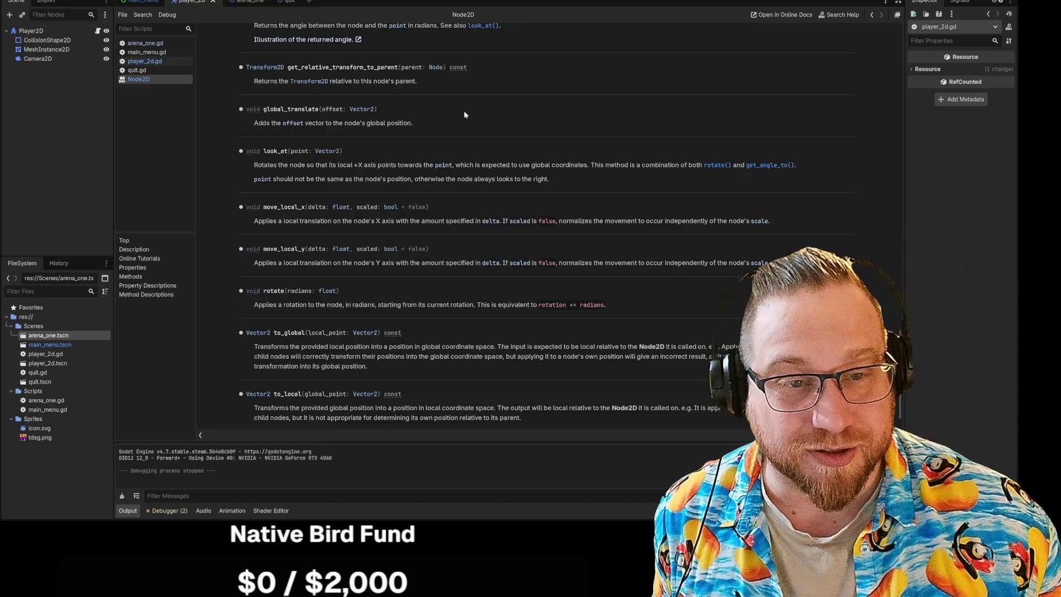
mouse_move(254, 165)
left_mouse_down()
mouse_move(383, 166)
mouse_move(338, 166)
left_mouse_up()
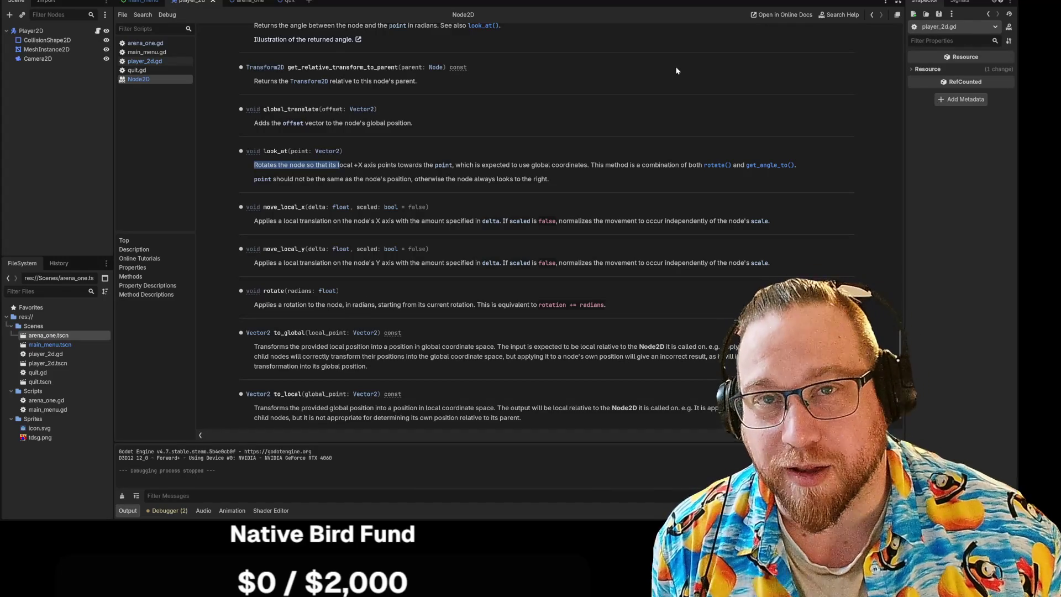
Bring the Steam library window up over the Godot docs
key("alt+Tab")
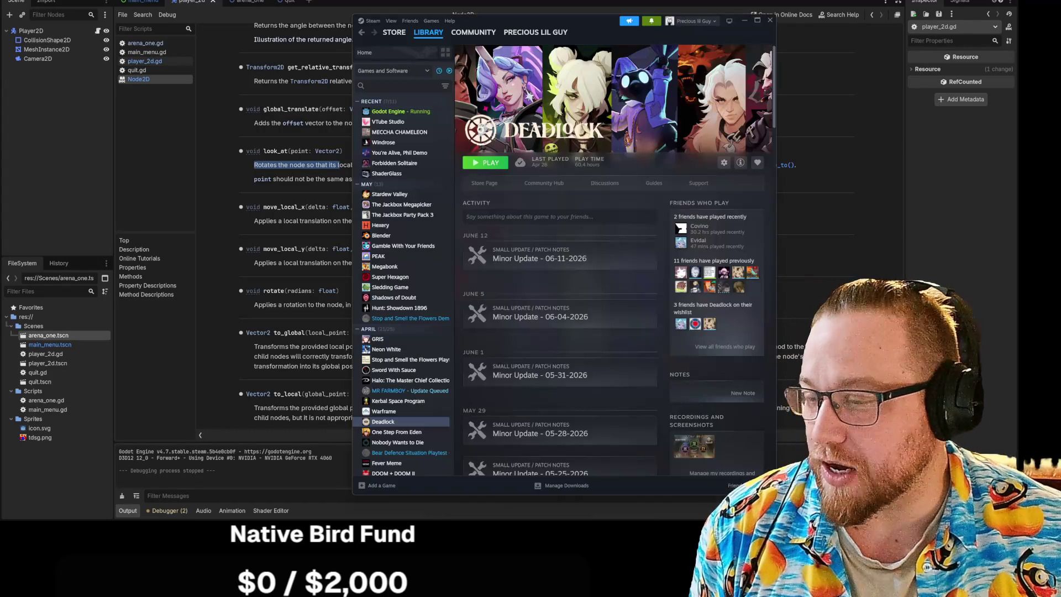
Move the Steam library off screen and switch to the store search results
left_click_drag(597, 22, 0, 18)
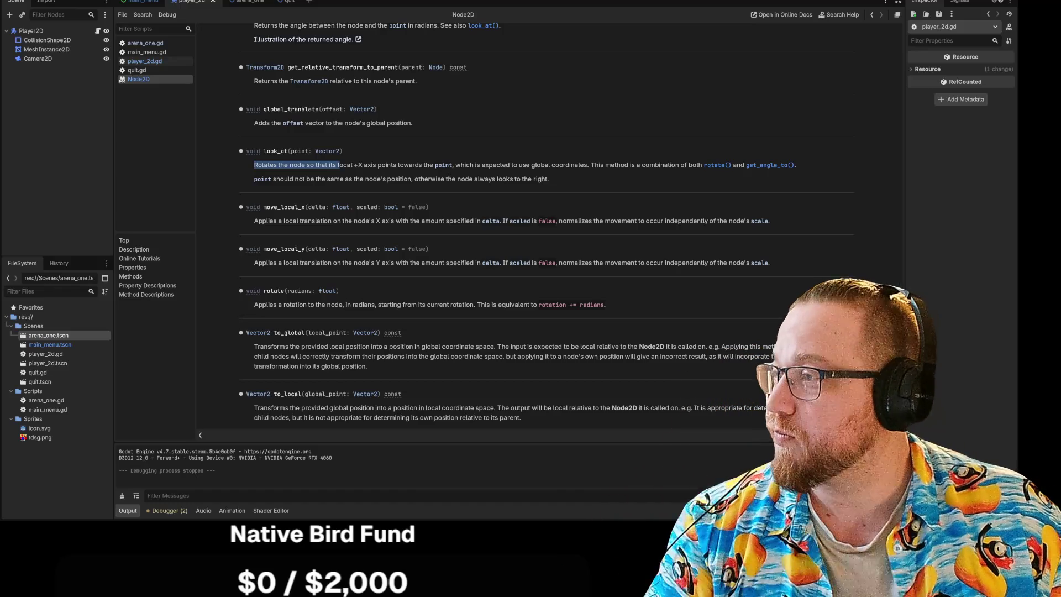
key("alt+Tab")
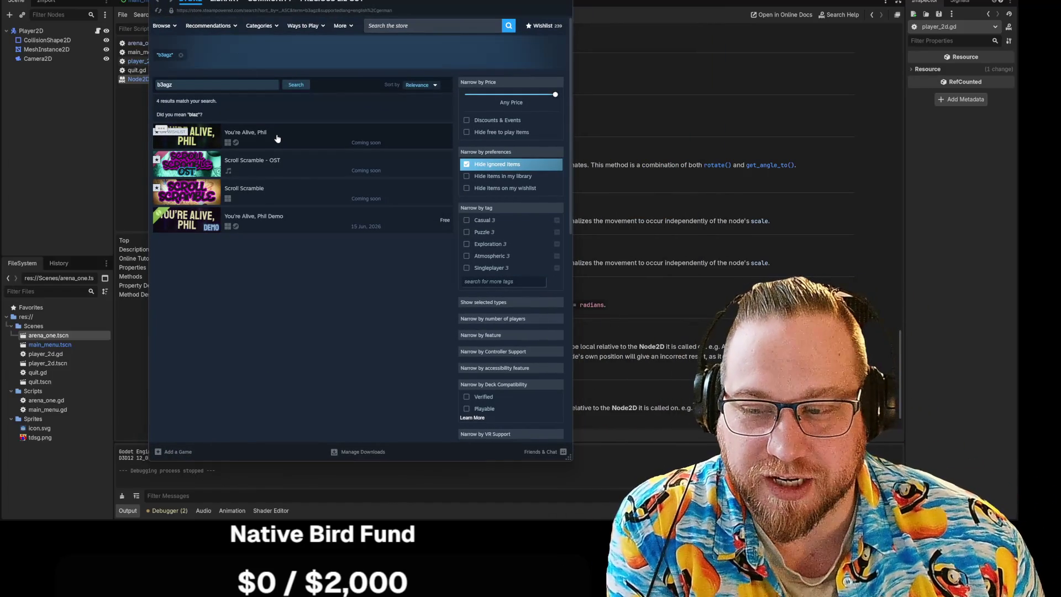
Open the You're Alive, Phil store page from the search results
left_click(277, 138)
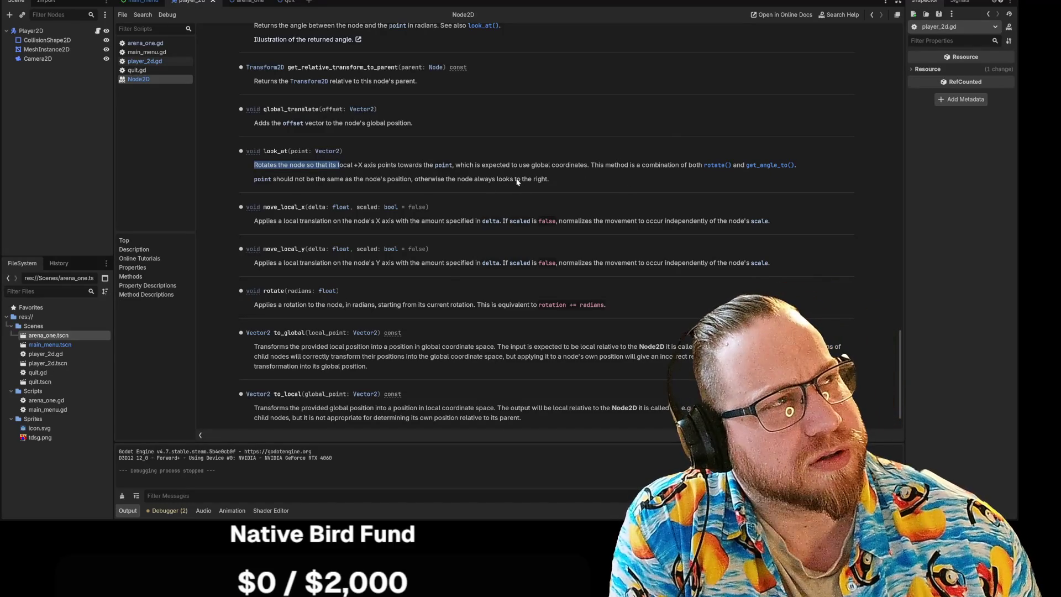
Highlight look_at's description about pointing at a point and combining rotate() with get_angle_to()
left_click(340, 169)
left_click_drag(378, 165, 716, 174)
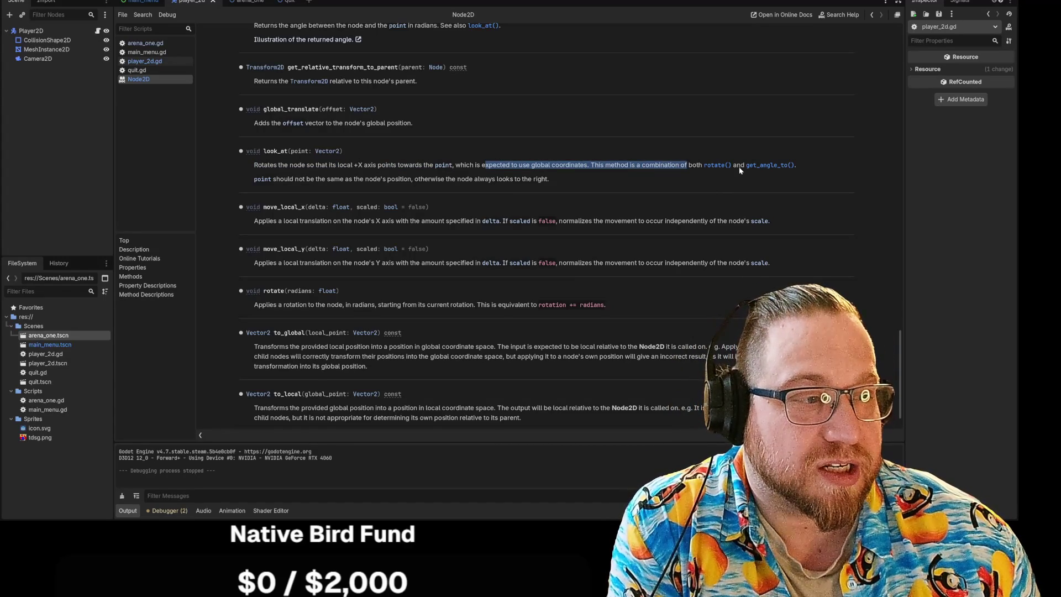
left_click(725, 174)
left_click_drag(617, 166, 723, 169)
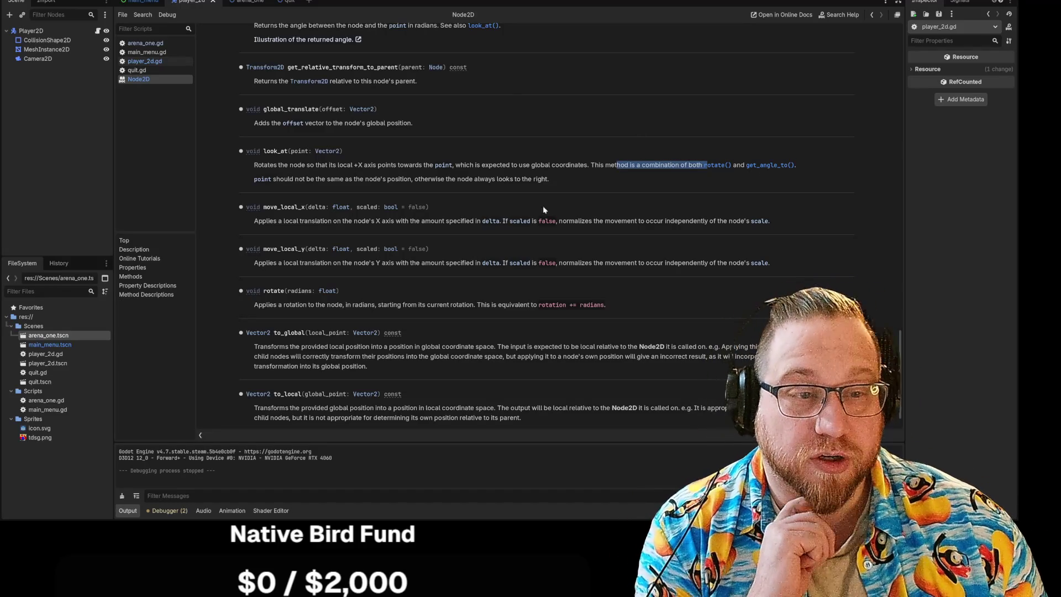
left_click(575, 184)
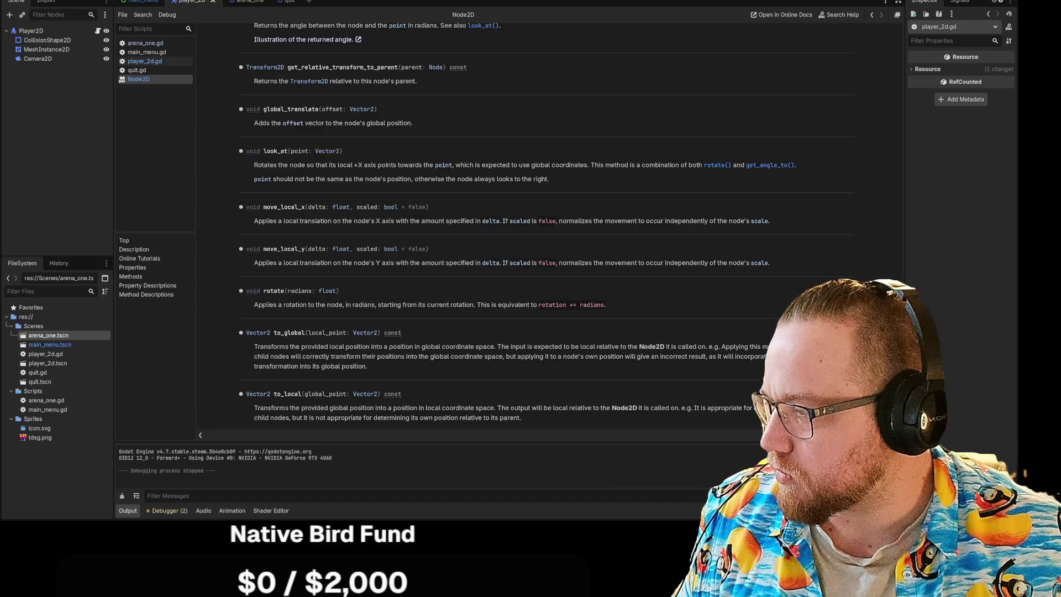
In Spotify, copy the link to the artist Fantastic Mr. Fox from the artist page's share options
key("alt+Tab")
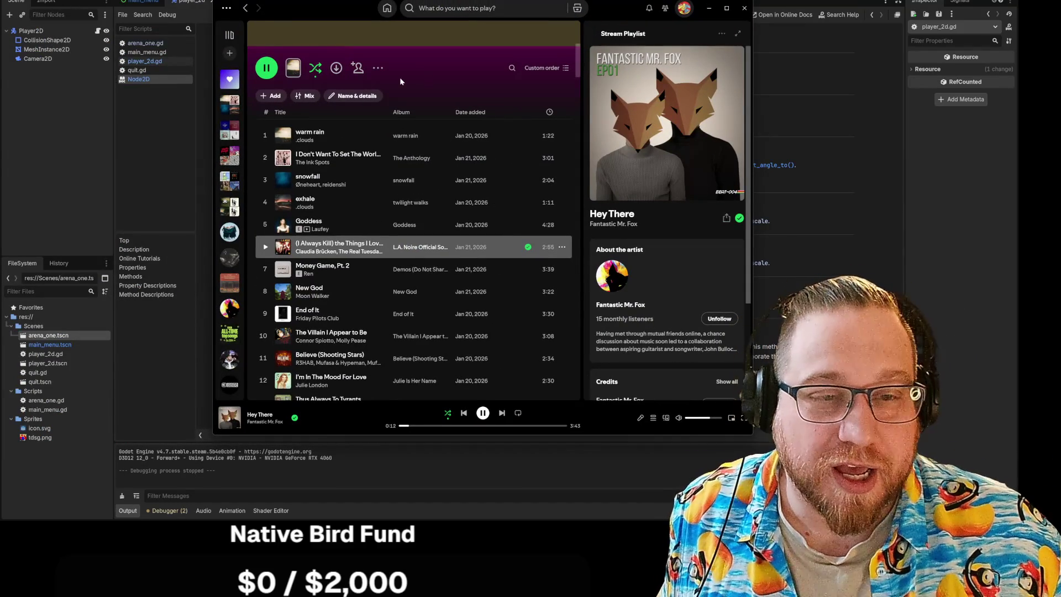
left_click(257, 421)
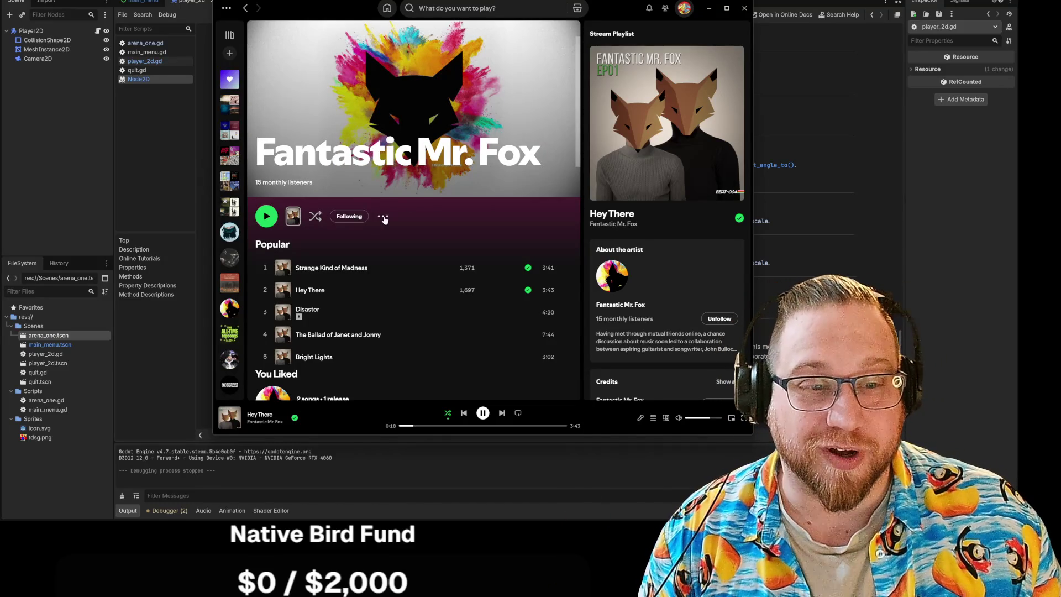
left_click(383, 217)
mouse_move(414, 304)
left_click(487, 305)
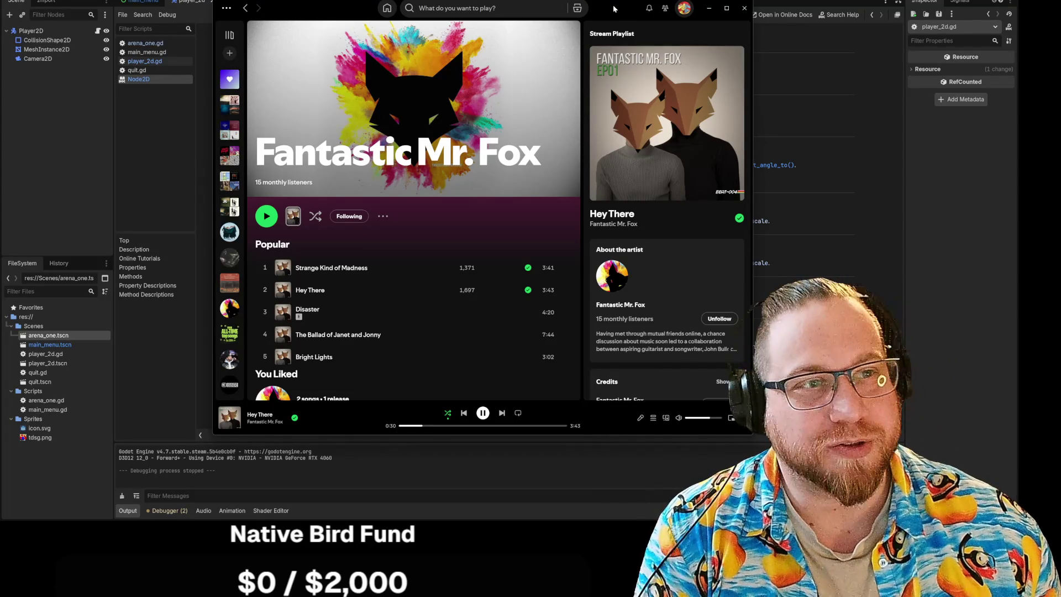
mouse_move(615, 8)
left_mouse_down()
mouse_move(630, 1)
mouse_move(0, 4)
left_mouse_up()
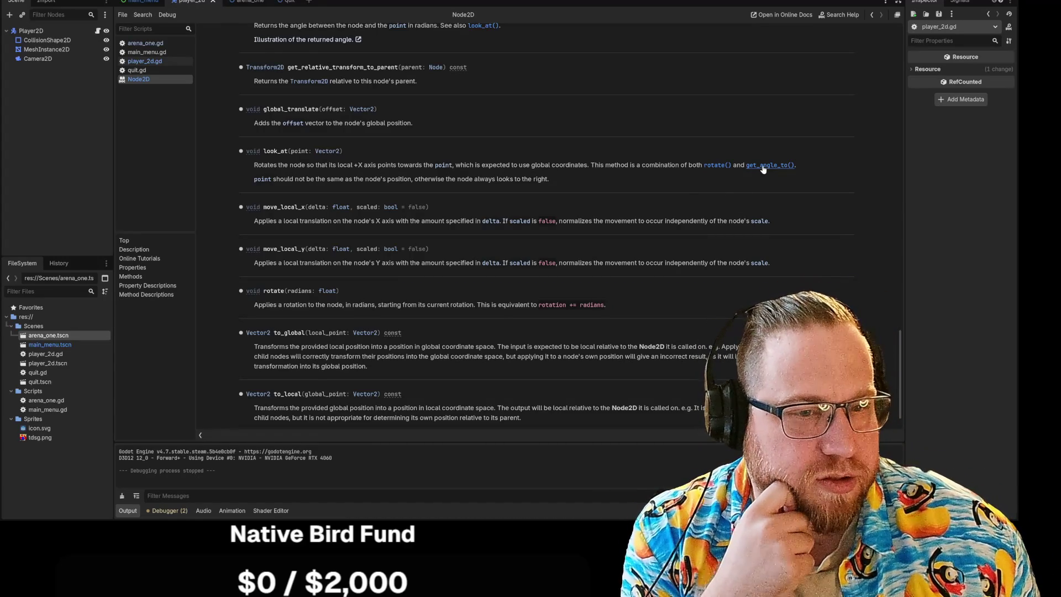
Scroll the Node2D docs up slightly, then reopen player_2d.gd from the script list
scroll(770, 166, "up", 1)
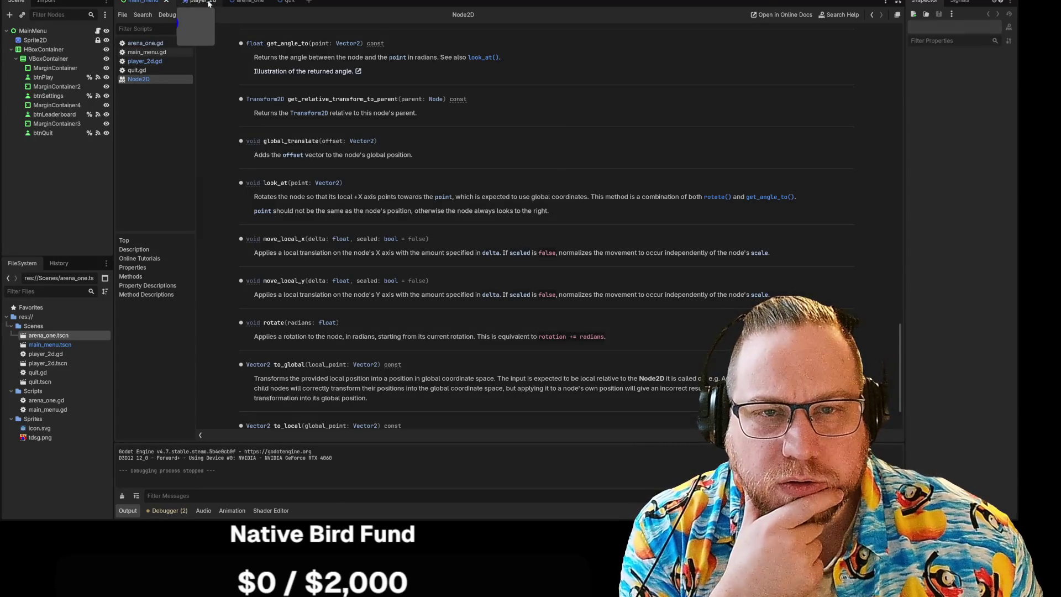
left_click(99, 31)
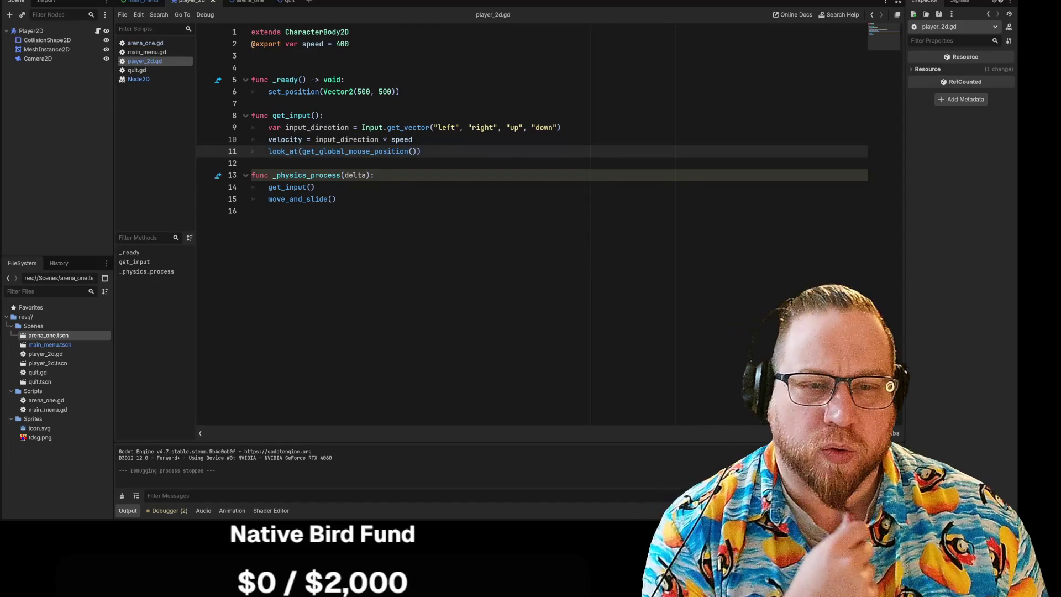
Replace the accessibility stub with func _input(event: InputEvent) -> void: on line 18
left_click(251, 211)
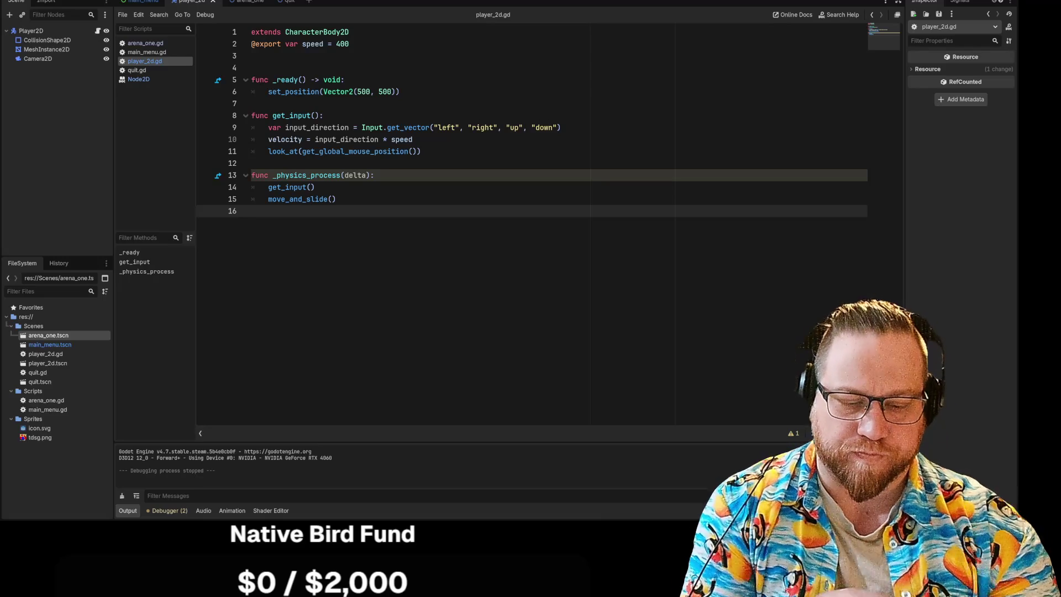
key("Return")
key("Return")
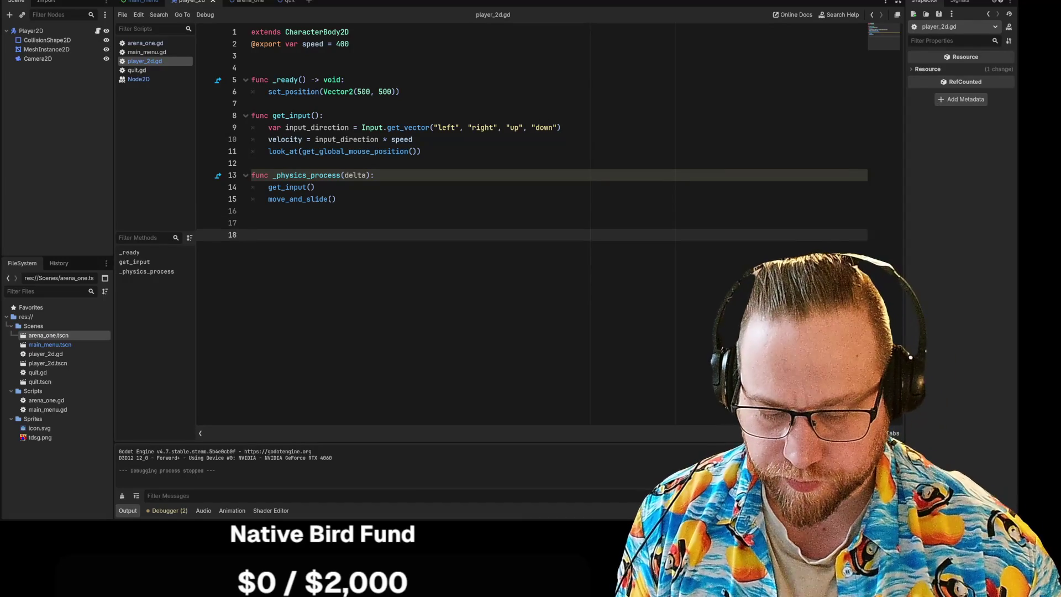
type("func ")
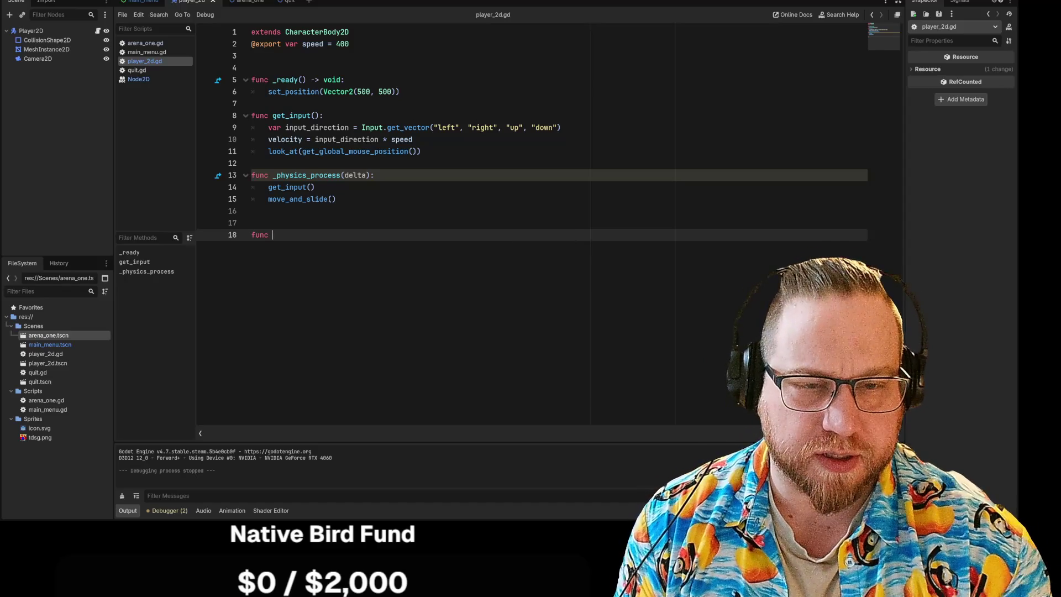
type("ip")
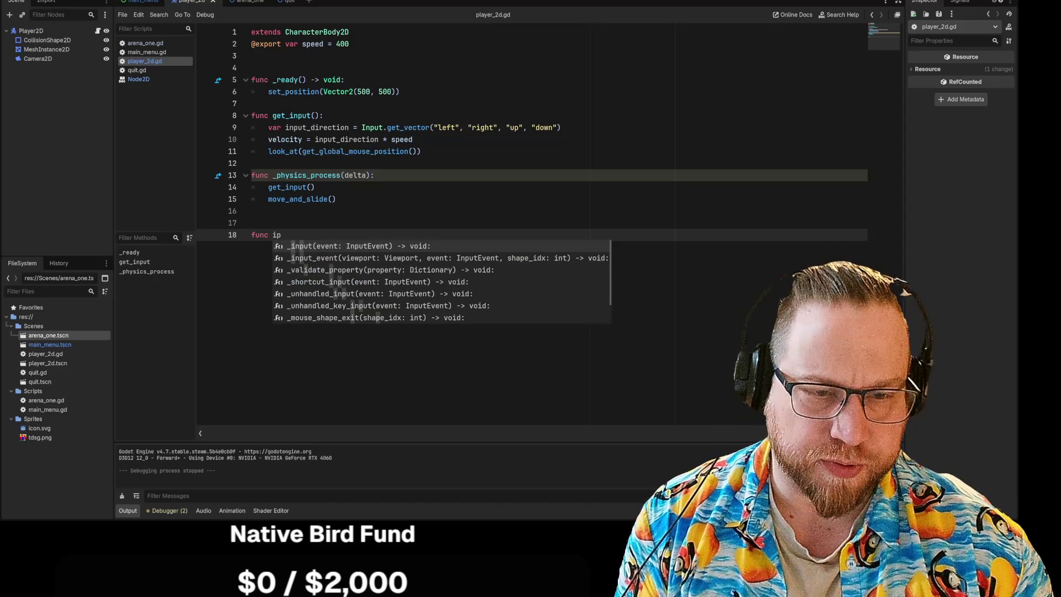
key("Up")
key("Return")
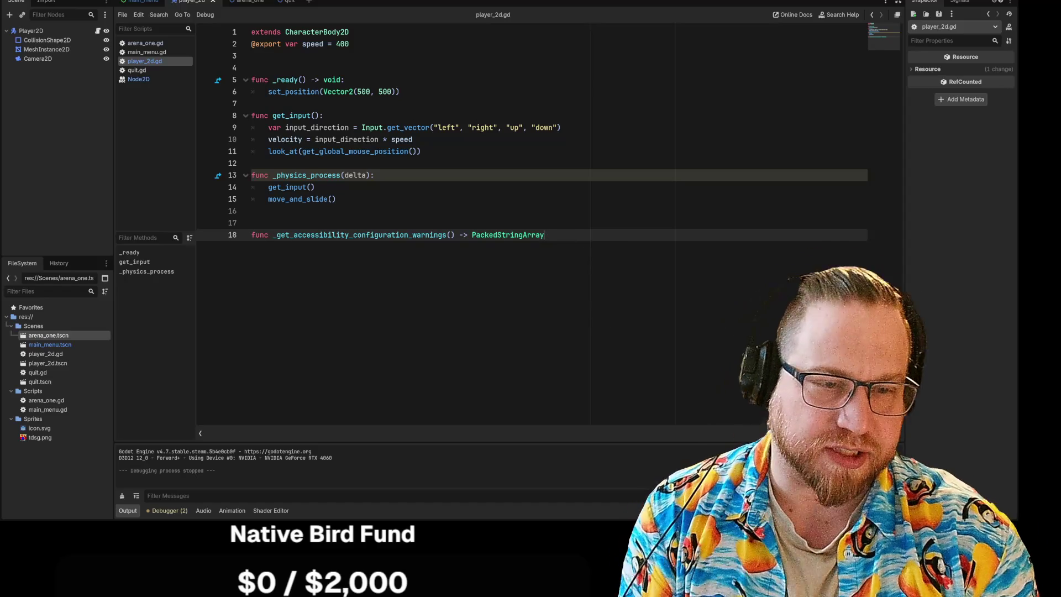
key("BackSpace")
key("BackSpace")
key("BackSpace")
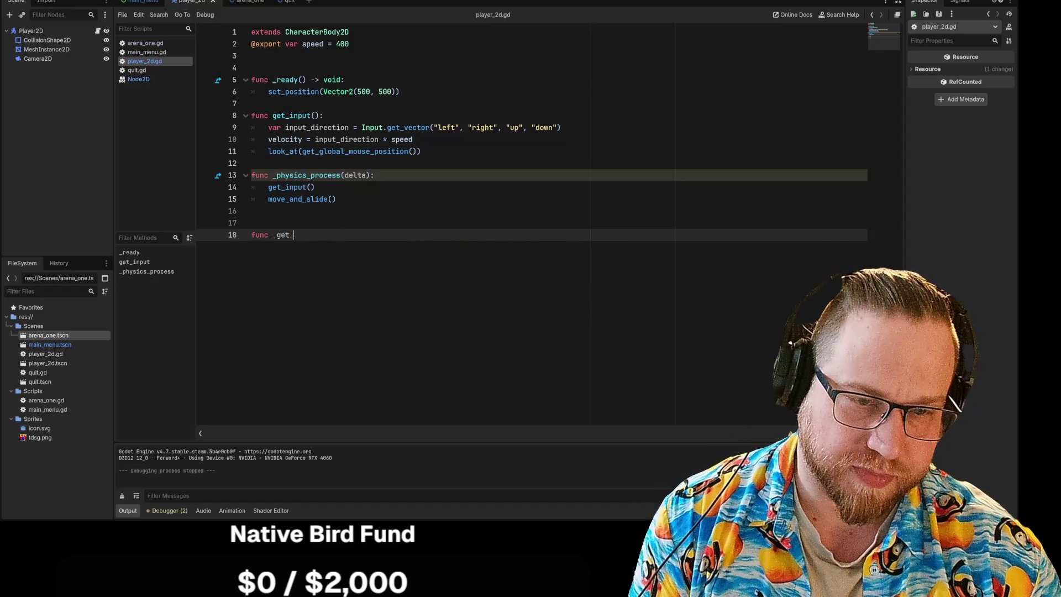
key("BackSpace")
key("BackSpace")
key("BackSpace")
type("put")
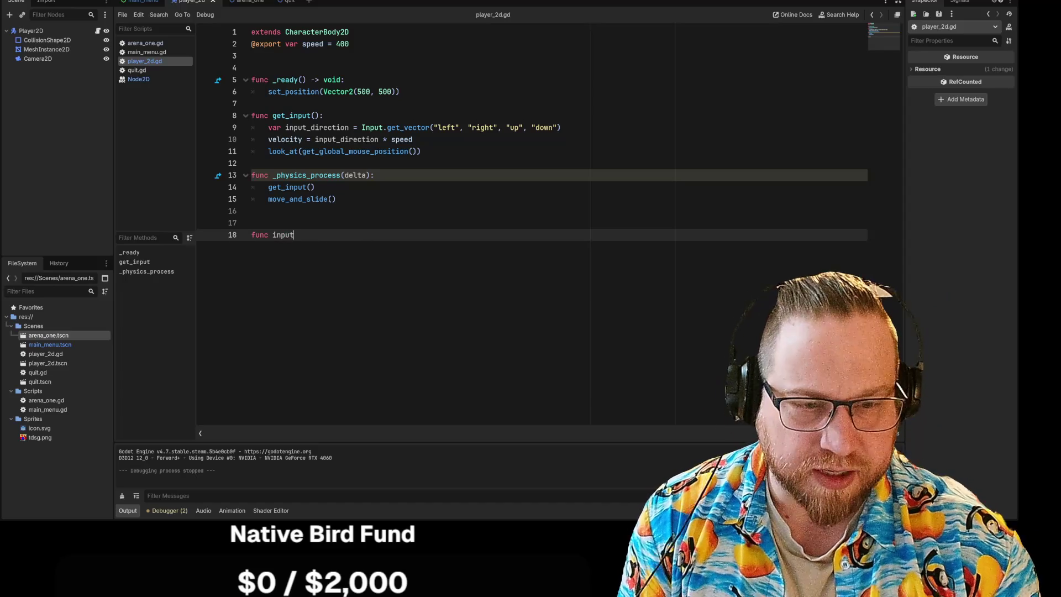
key("Return")
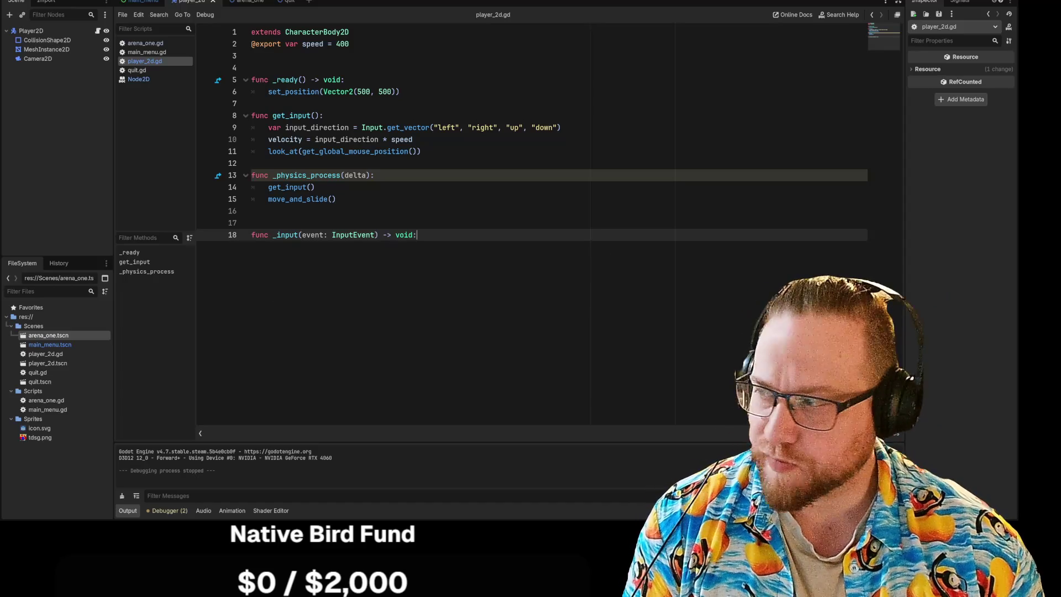
Start an unfinished 'if InputEvent is space' condition inside _input
key("Return")
type("if")
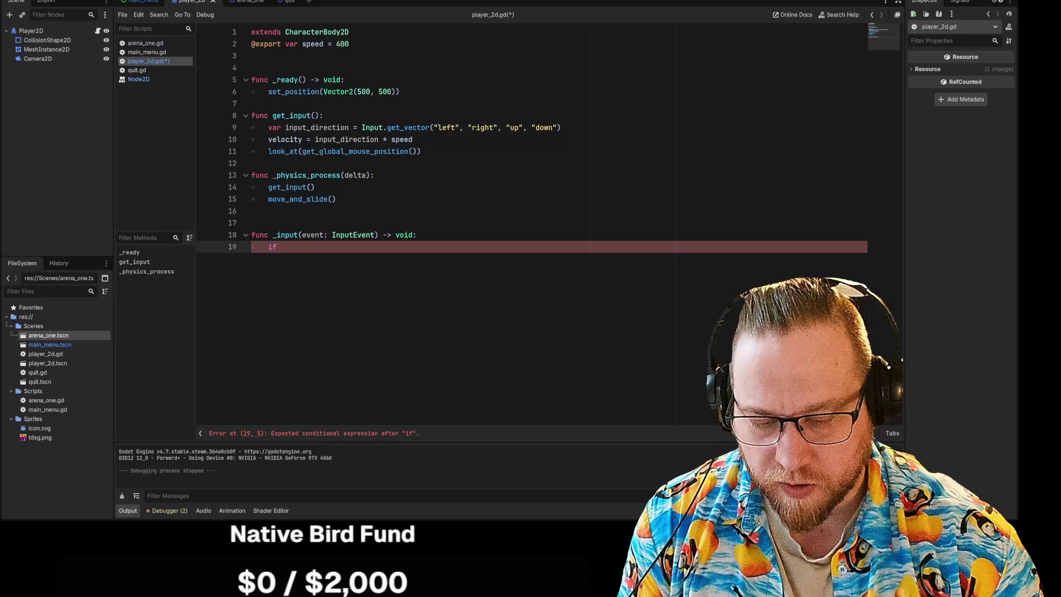
type("nput")
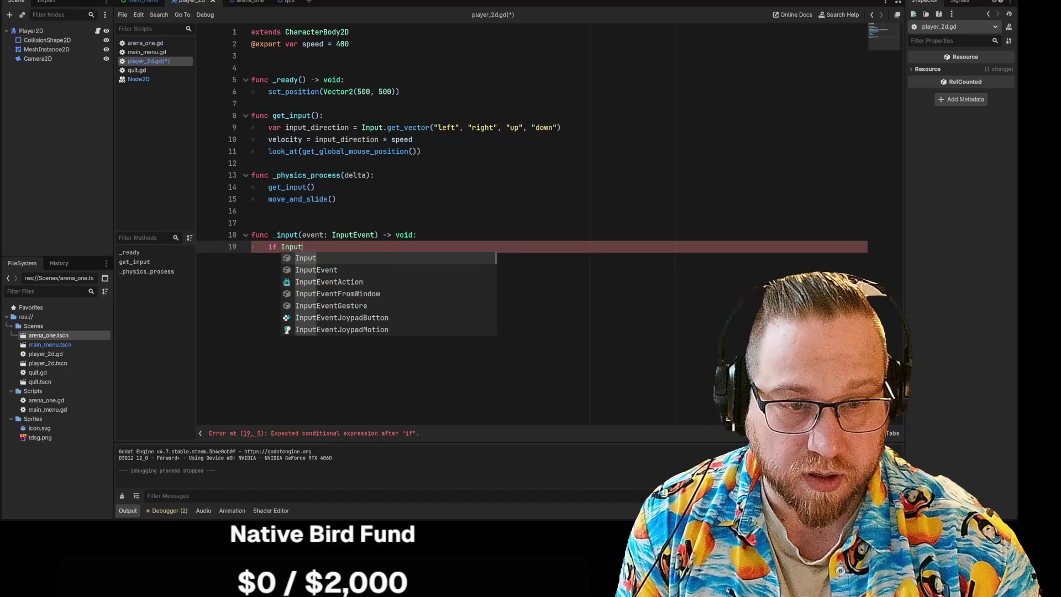
key("Down")
key("Return")
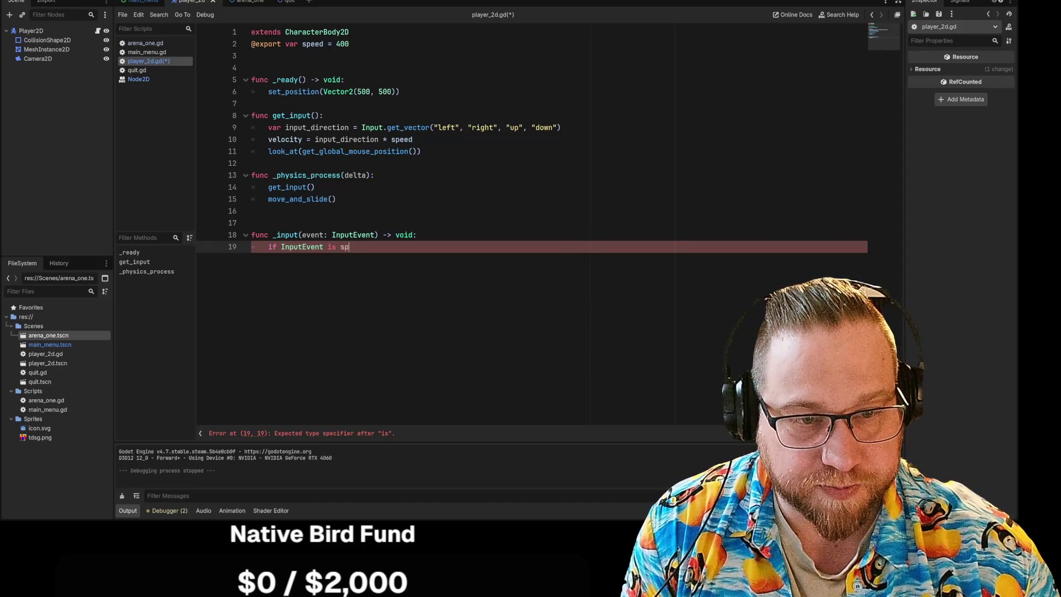
type("ace")
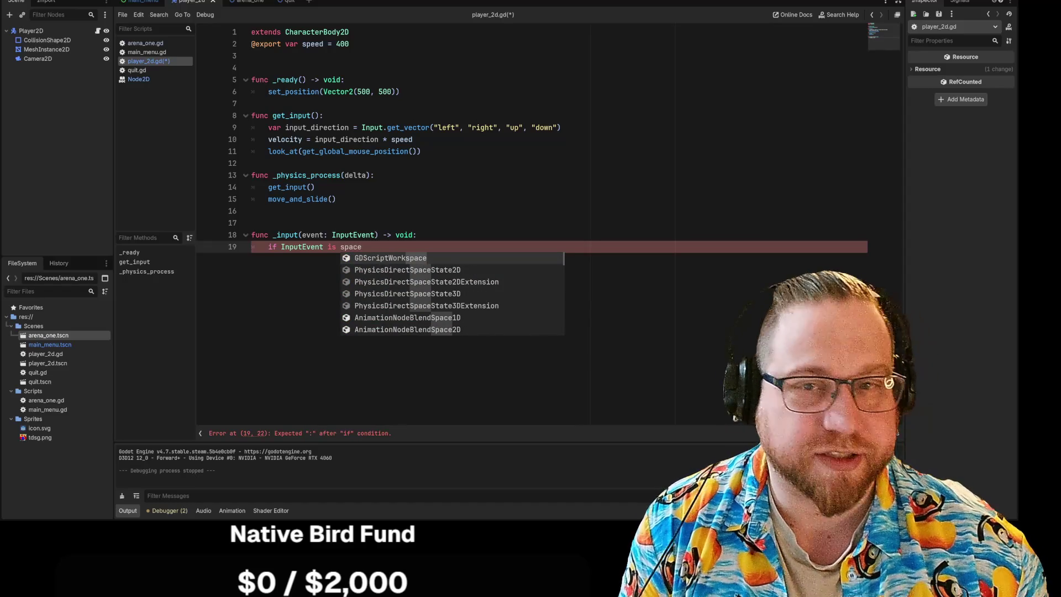
left_click(33, 1)
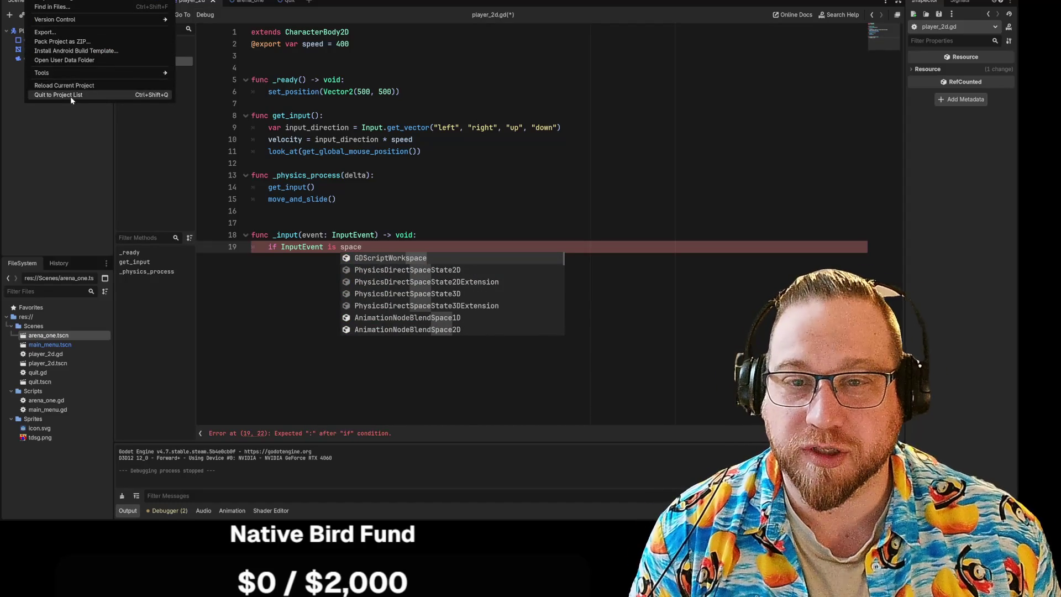
Add a new 'dash' action in the Project Settings Input Map
mouse_move(63, 2)
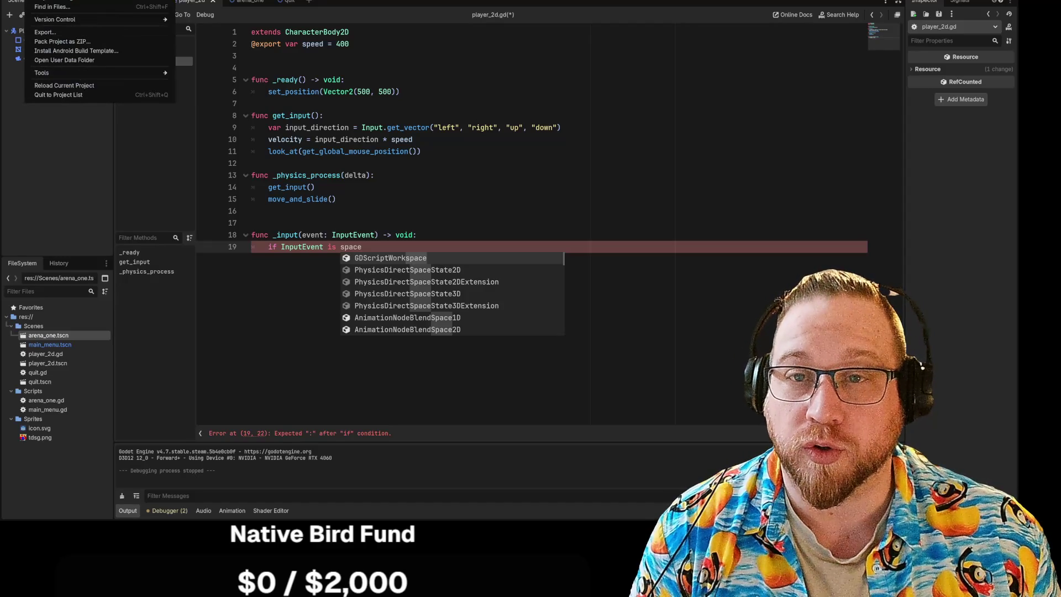
left_click(53, 1)
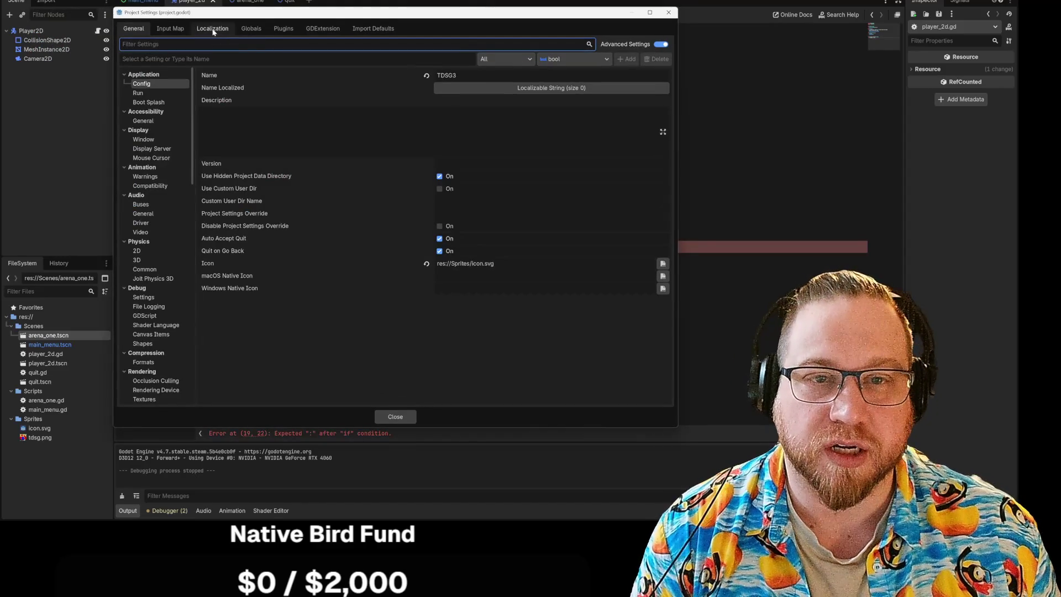
left_click(212, 28)
left_click(178, 29)
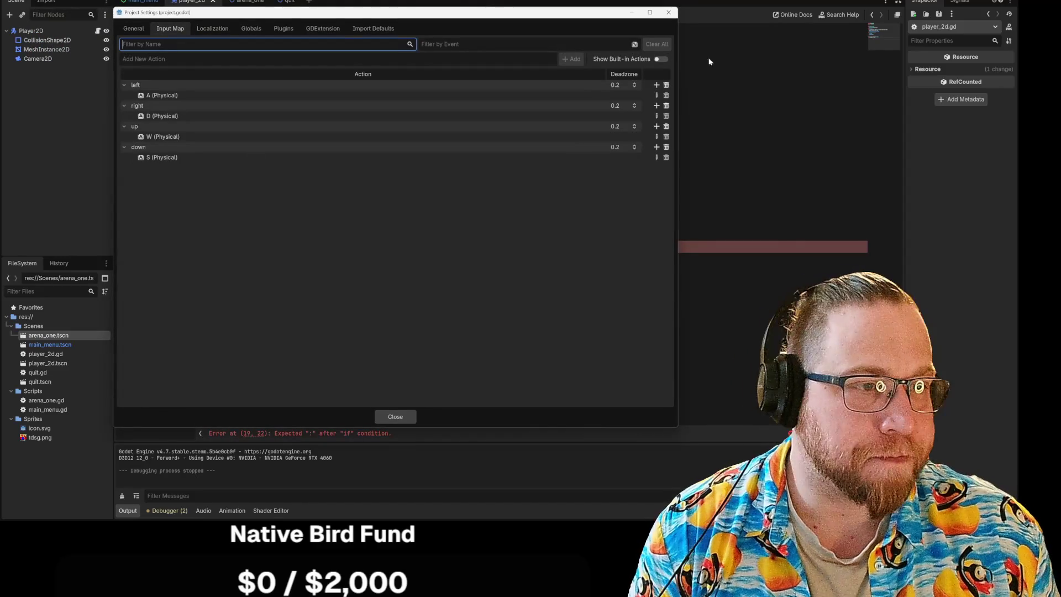
left_click(221, 58)
type("Da")
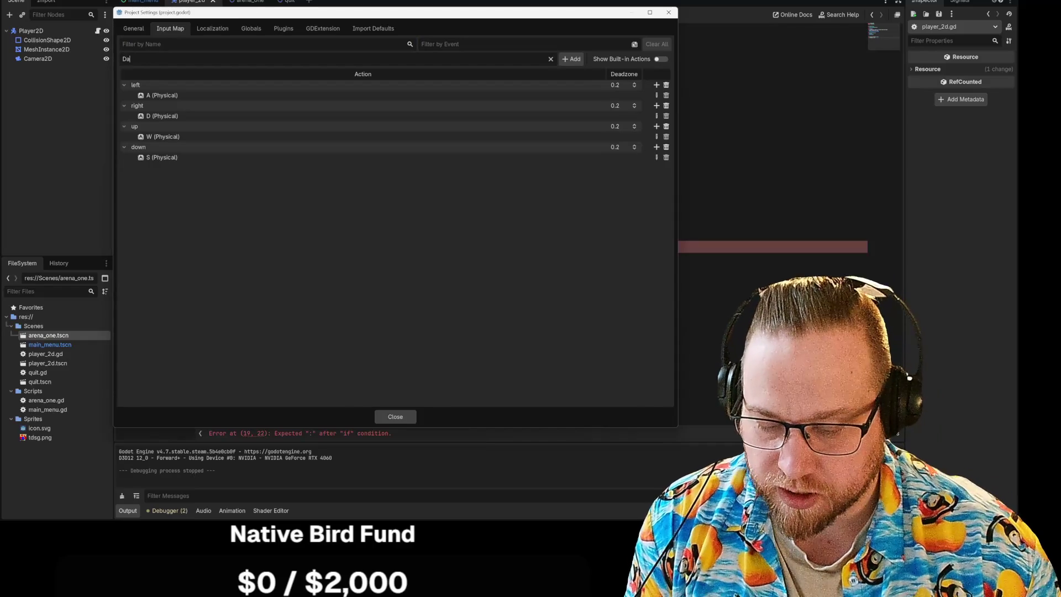
key("BackSpace")
type("das")
left_click(568, 61)
Bind the physical Space key to the dash action and close Project Settings
left_click(656, 168)
key("space")
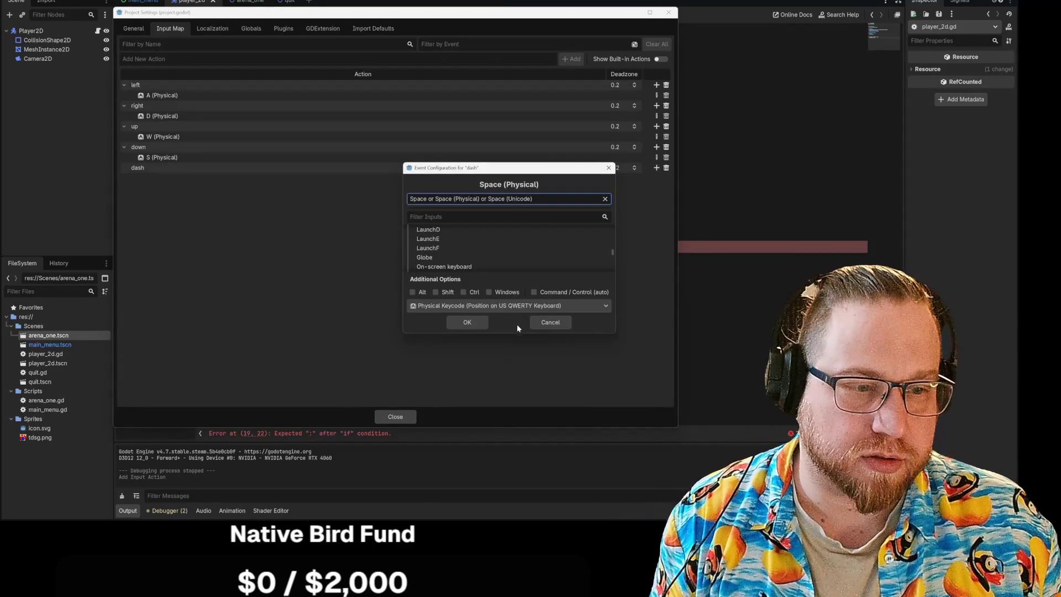
left_click(468, 322)
left_click(395, 416)
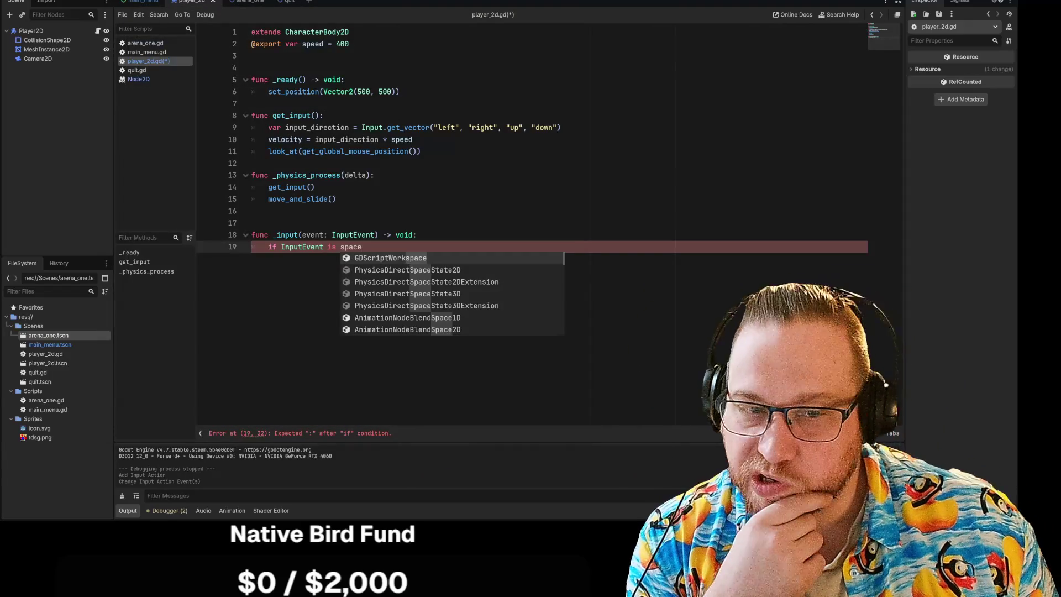
Try rewriting the line 19 condition with dash and input, then clear it
key("Escape")
key("shift+End")
type("dash")
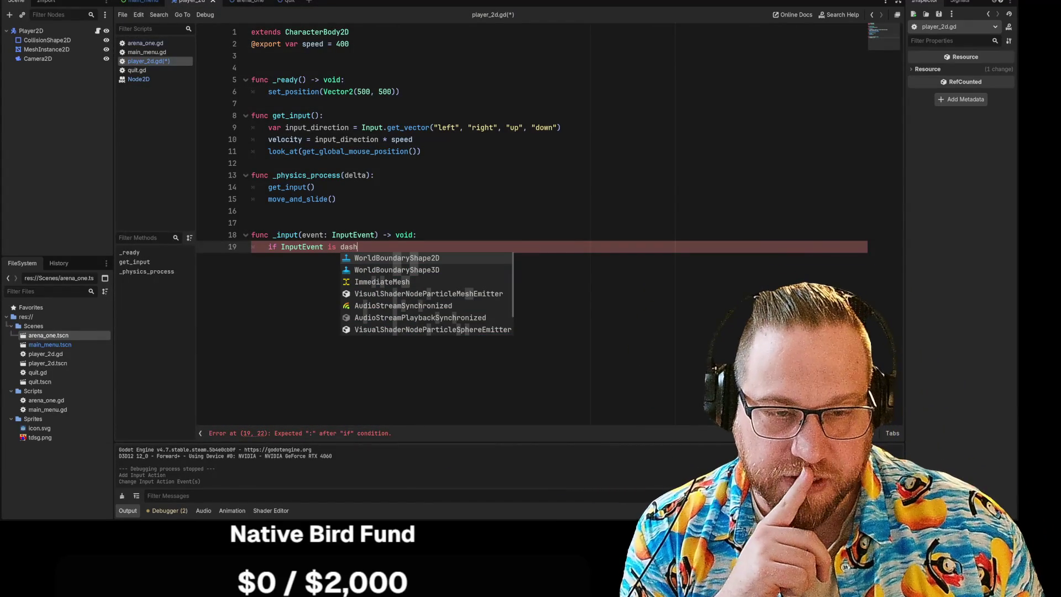
key("Escape")
type("in")
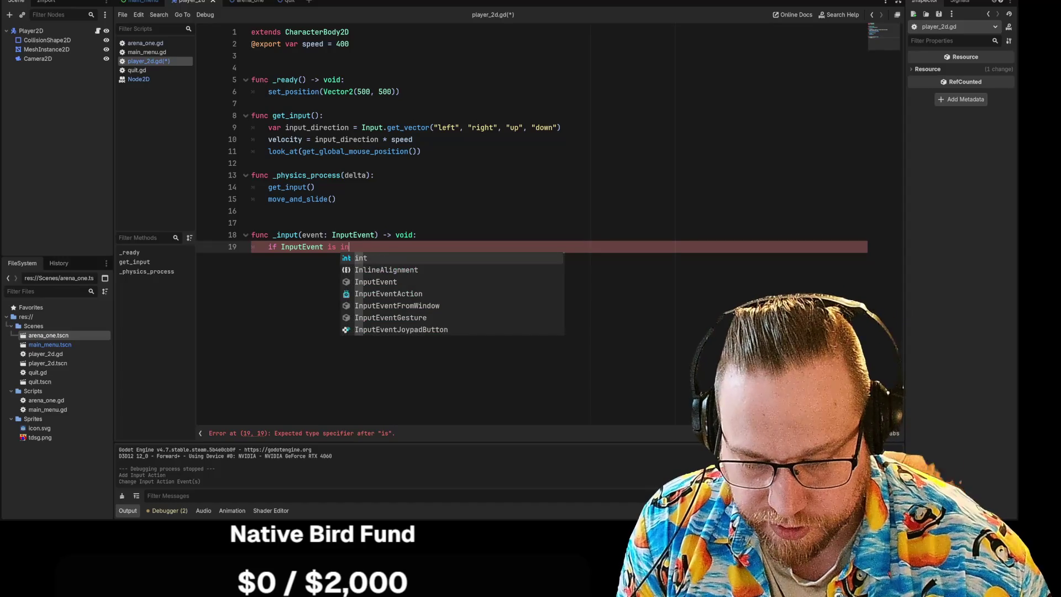
type("put")
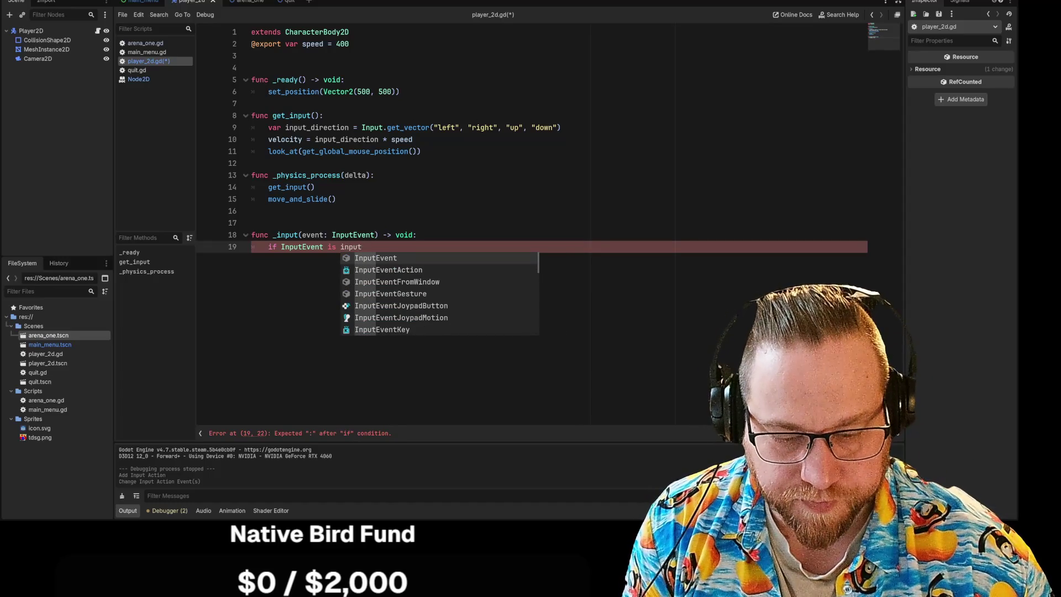
key("Escape")
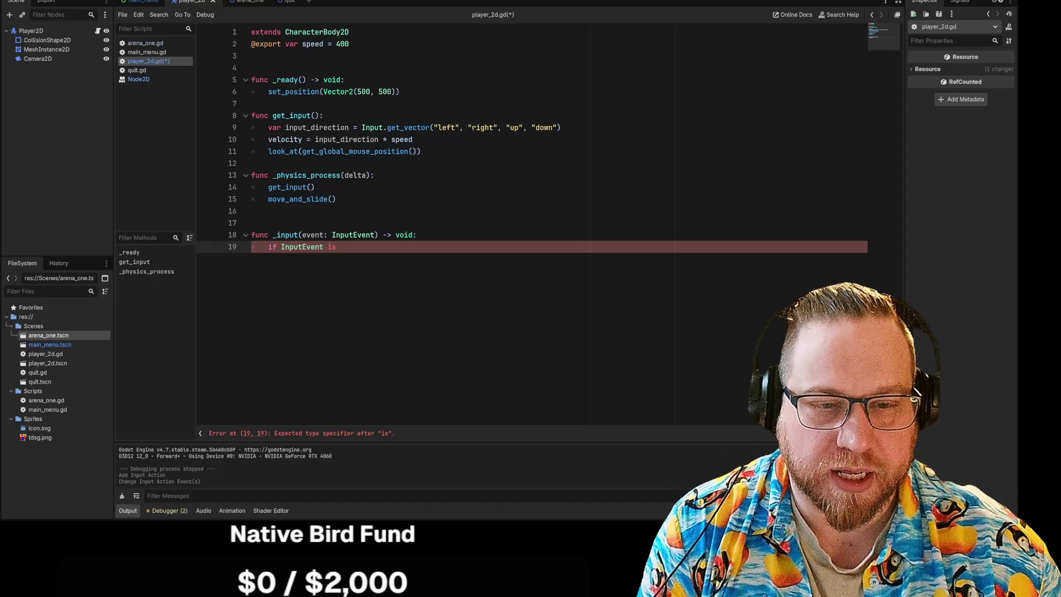
key("BackSpace")
key("BackSpace")
key("BackSpace")
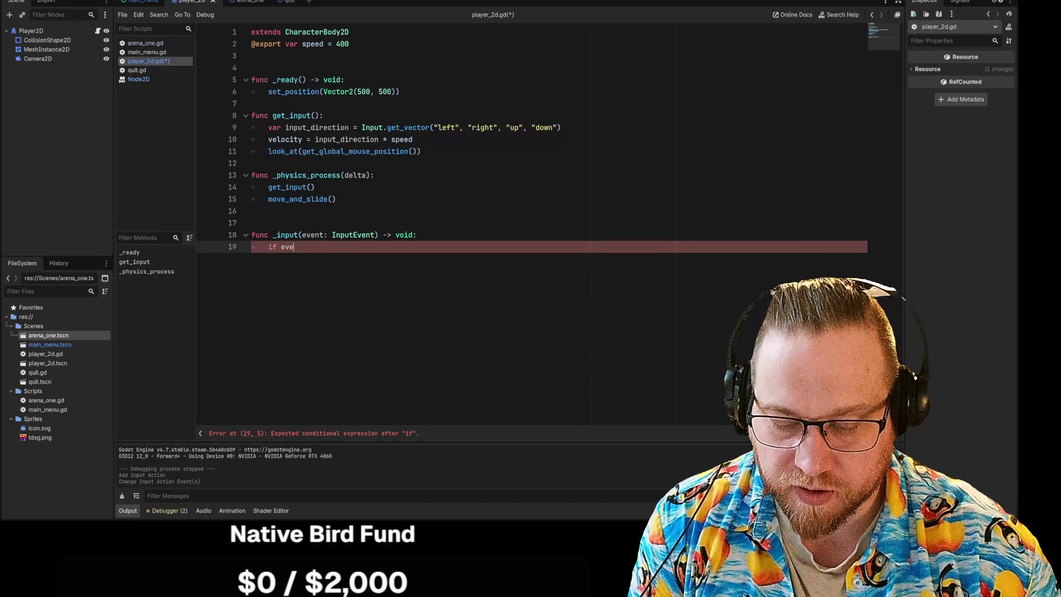
type("nt =")
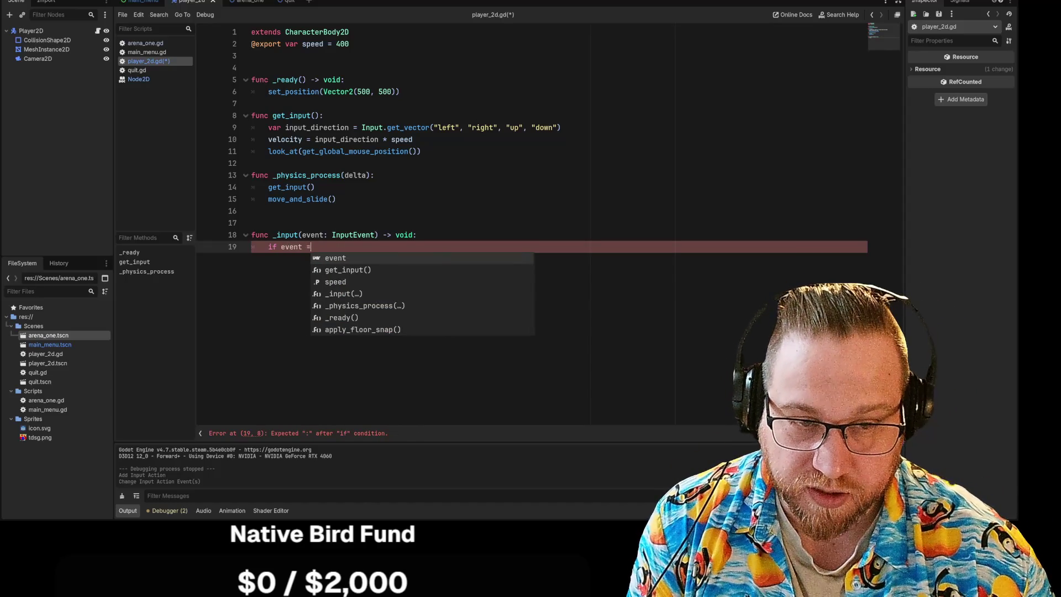
key("BackSpace")
type("is ")
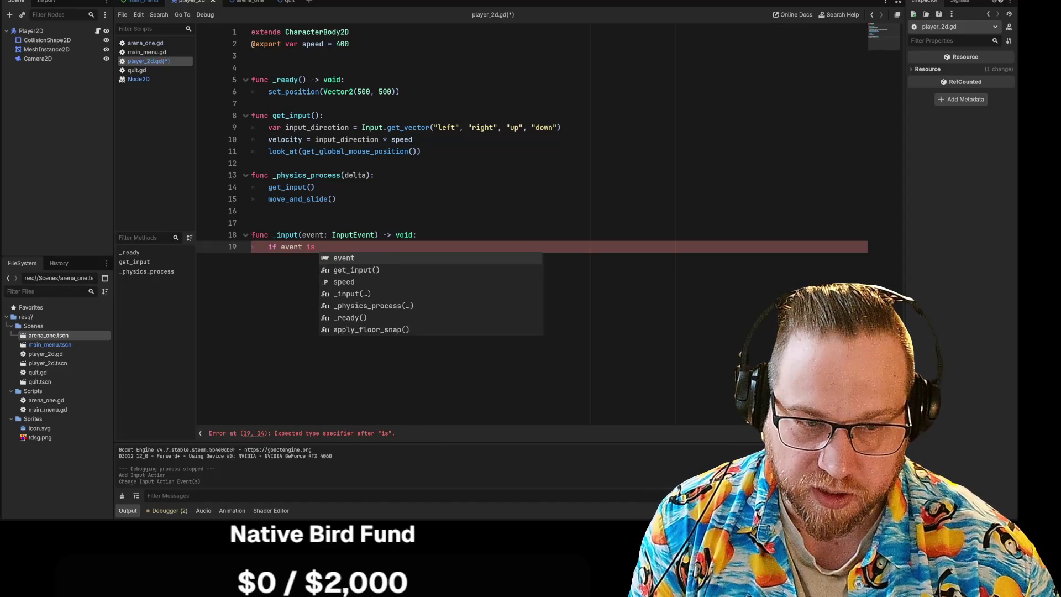
type("input")
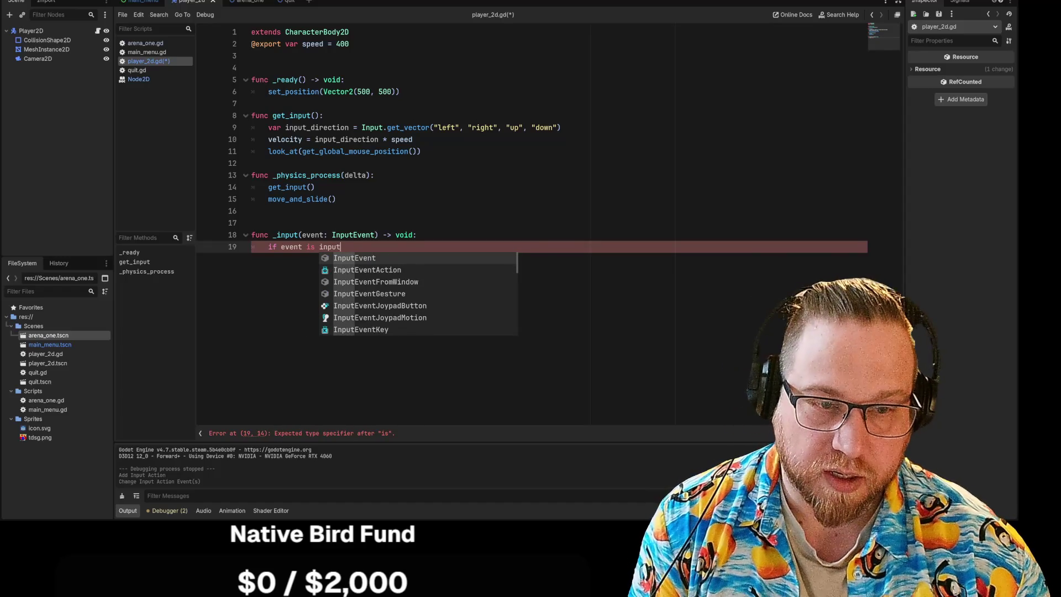
key("BackSpace")
key("BackSpace")
key("BackSpace")
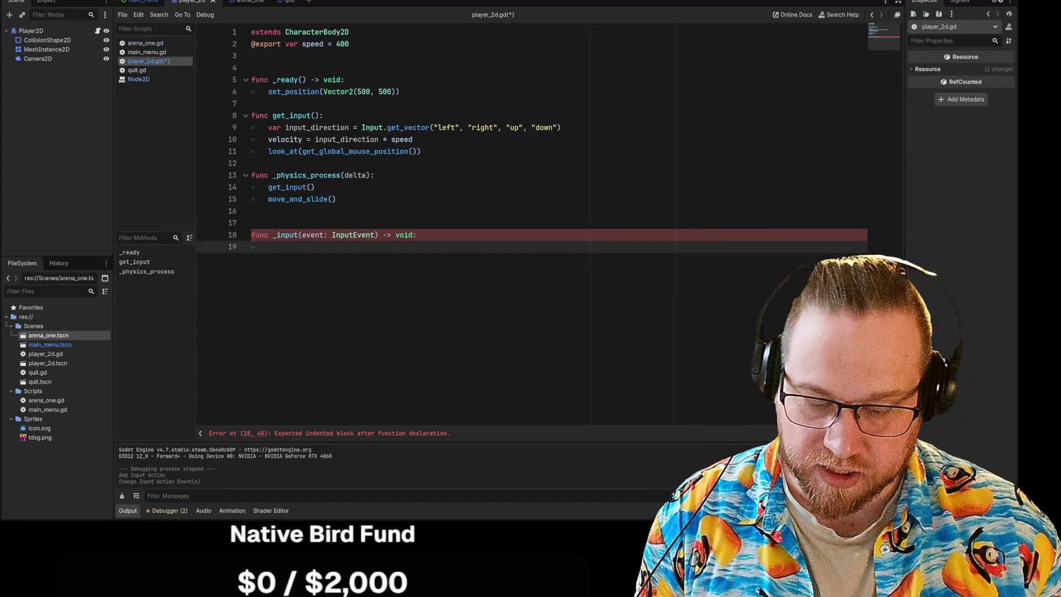
Write if Input.is_action_just_pressed("dash") on line 19 using autocomplete
type("if")
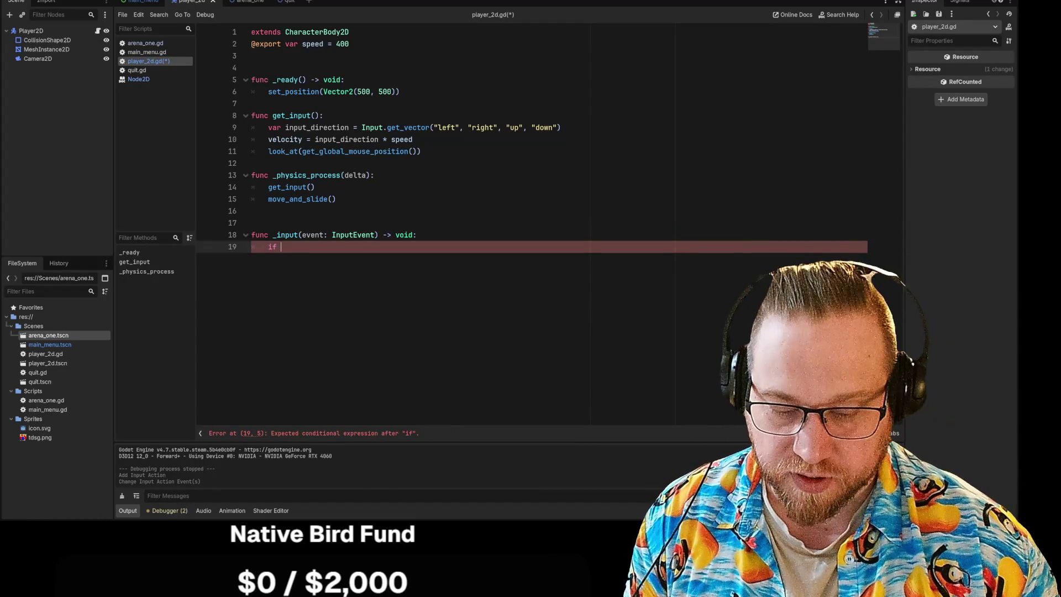
type(" Input")
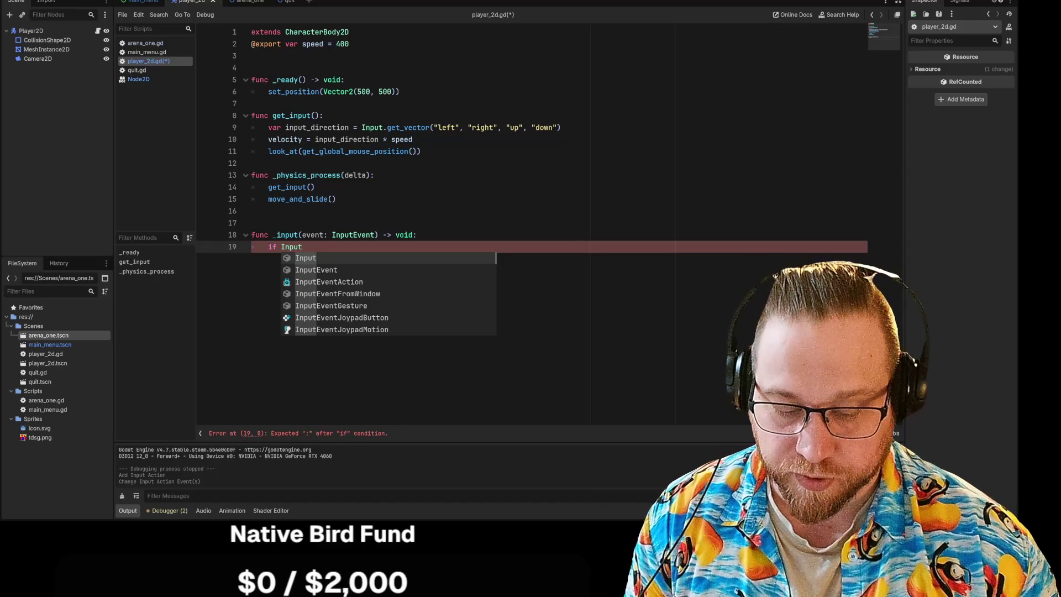
type(".is")
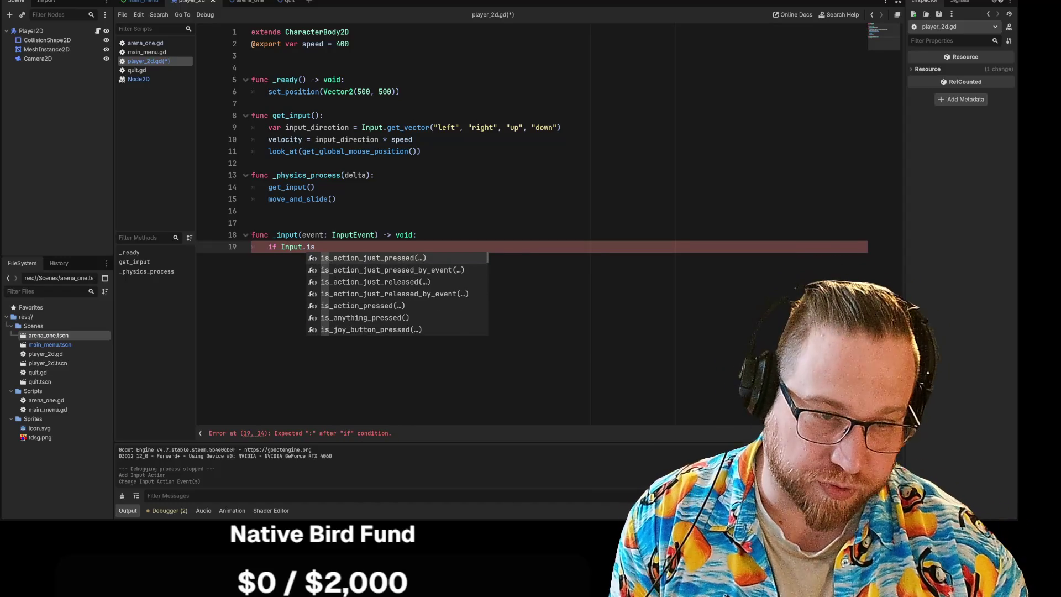
key("Return")
key("Return")
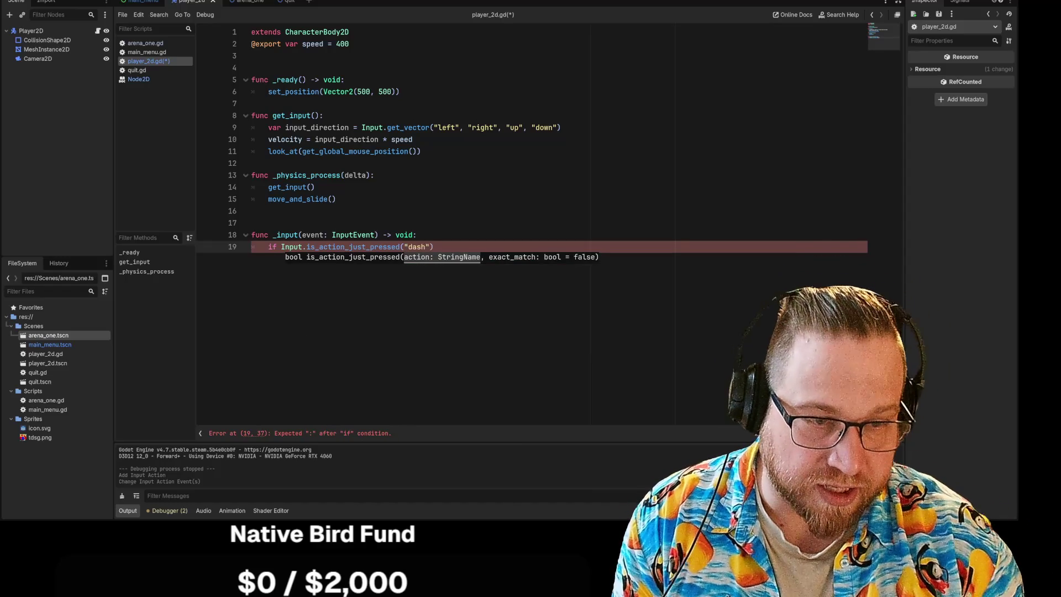
key("End")
key("Return")
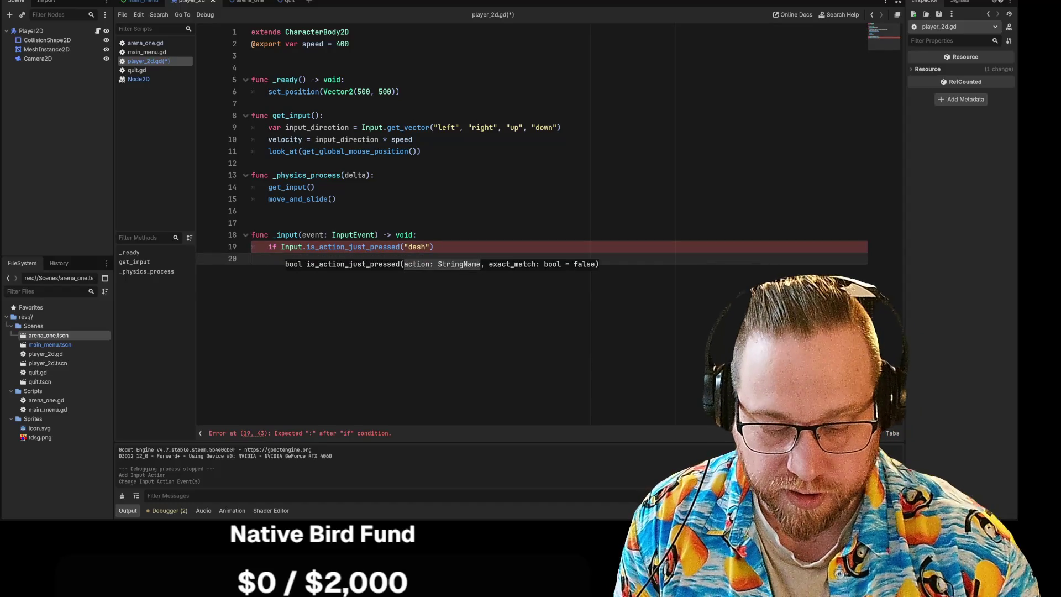
type(":")
key("Return")
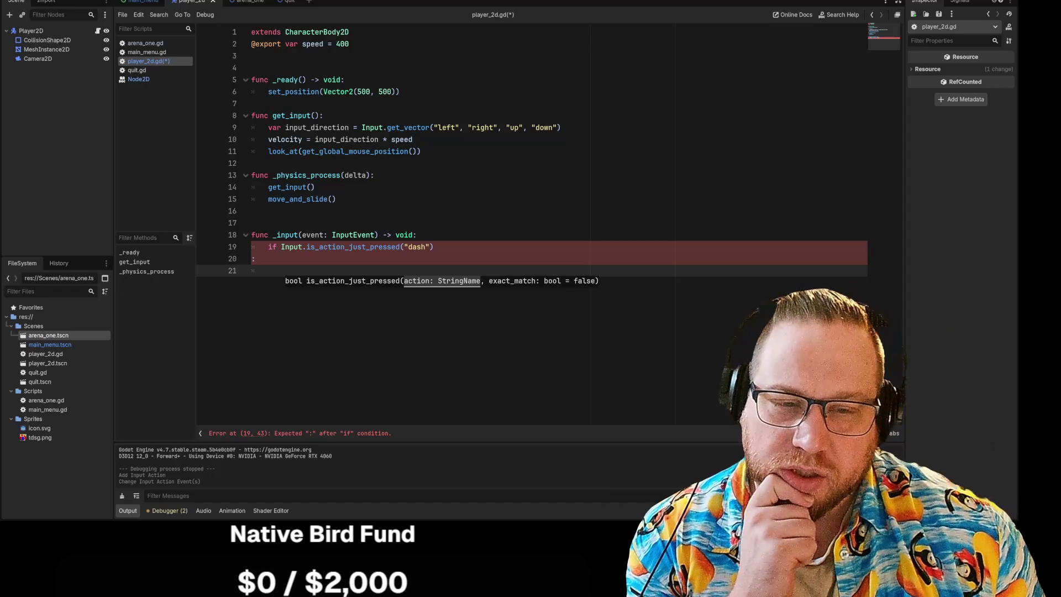
left_click(434, 246)
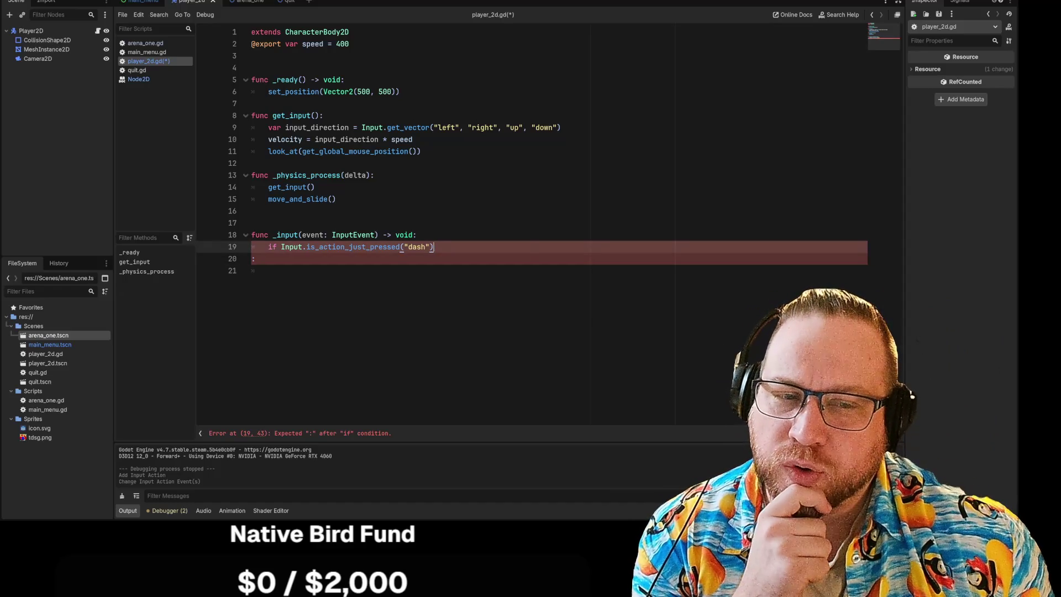
left_click(417, 235)
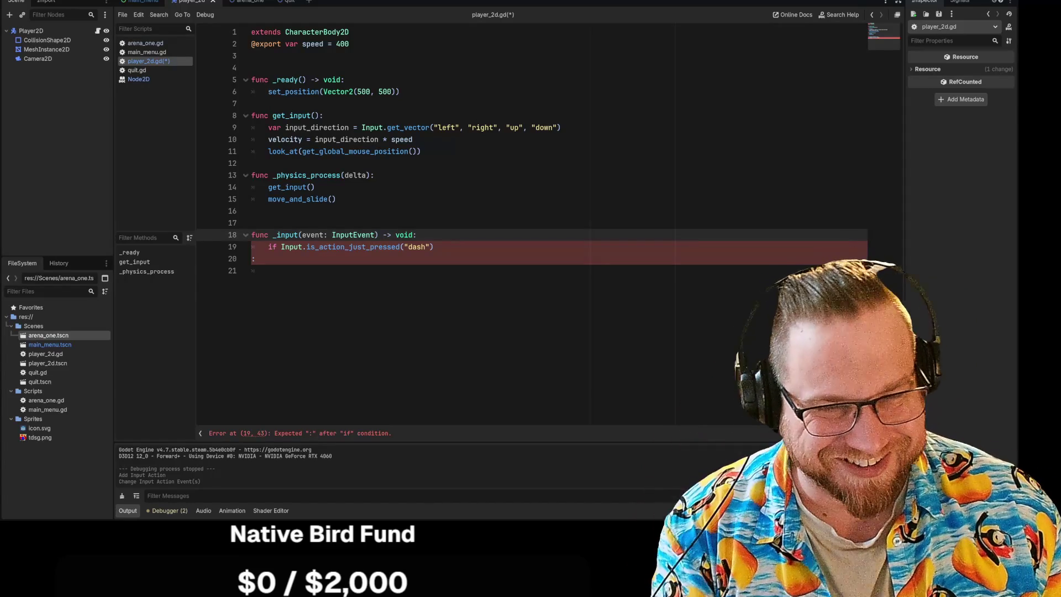
mouse_move(391, 235)
left_mouse_down()
mouse_move(252, 235)
mouse_move(272, 235)
left_mouse_up()
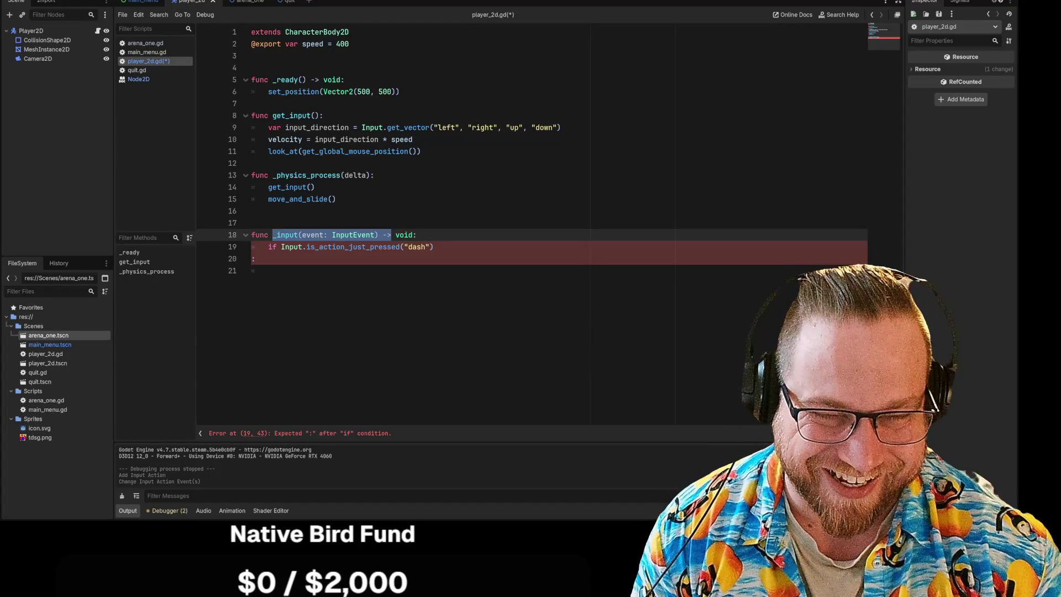
Change _input to _unhandled_input, drop the duplicate void:, and add the dash if's colon
type("_unh")
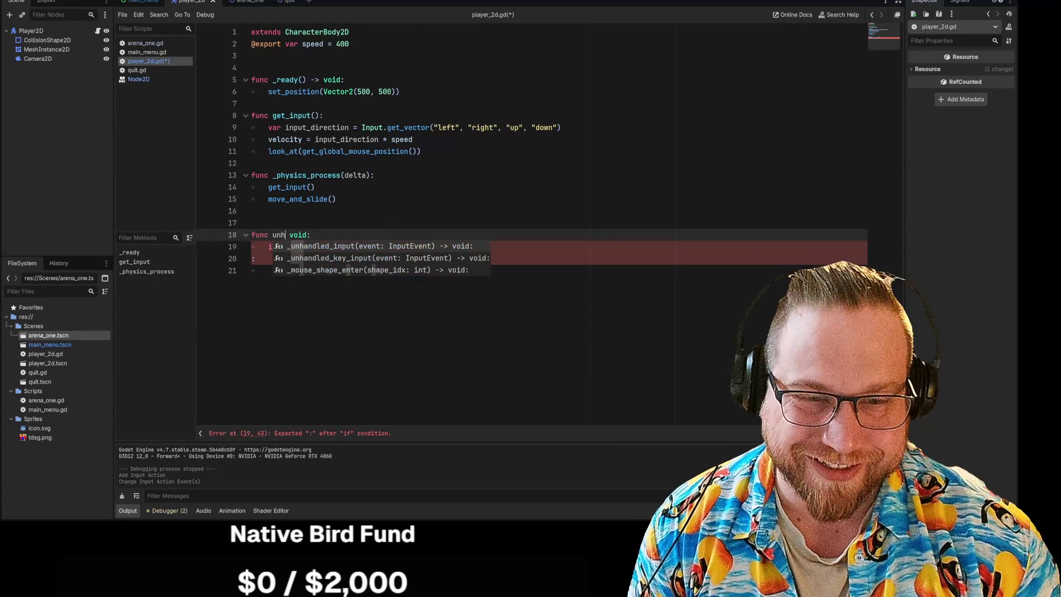
key("Return")
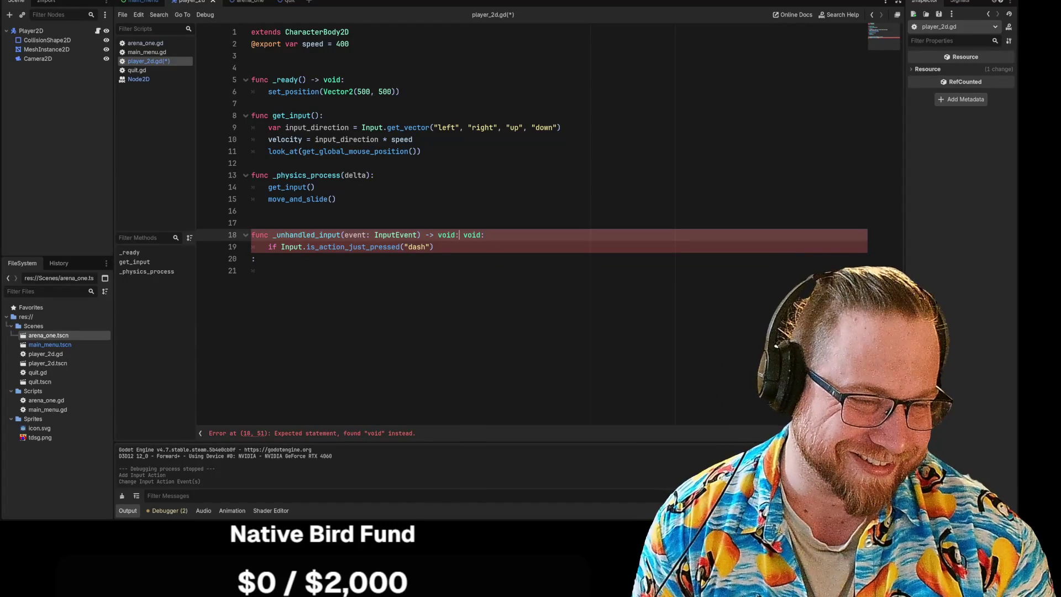
key("BackSpace")
key("BackSpace")
key("BackSpace")
key("Down")
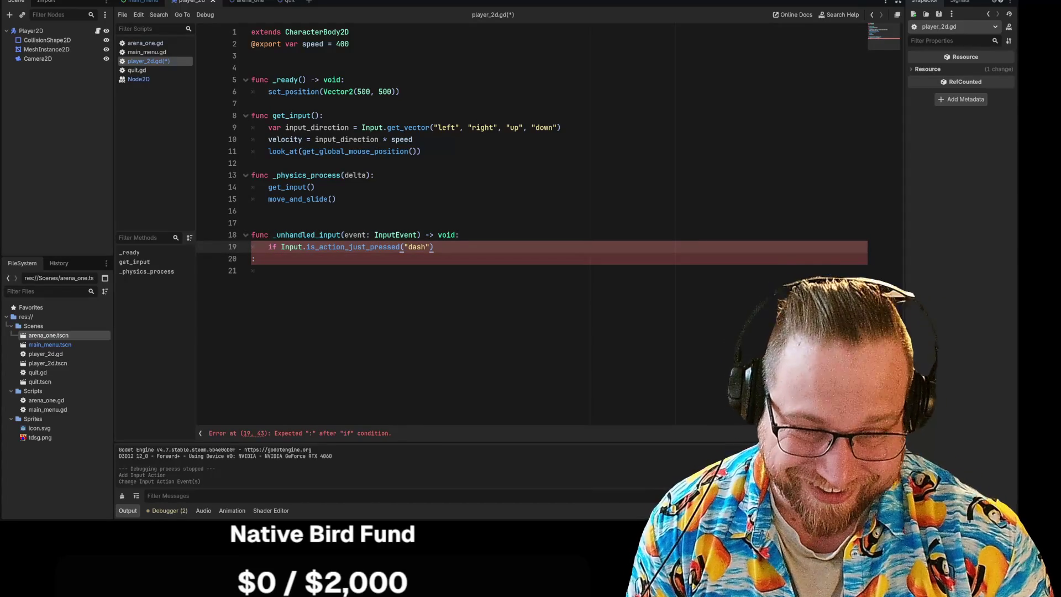
type(":")
key("Return")
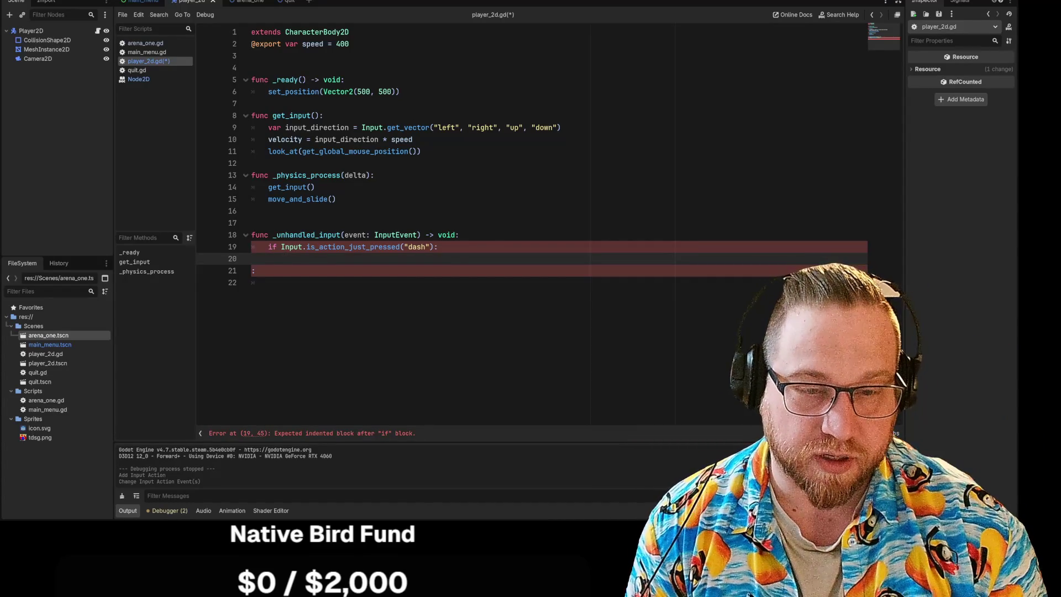
Remove the stray line and put an indented pass inside the dash check
key("ctrl+z")
key("ctrl+z")
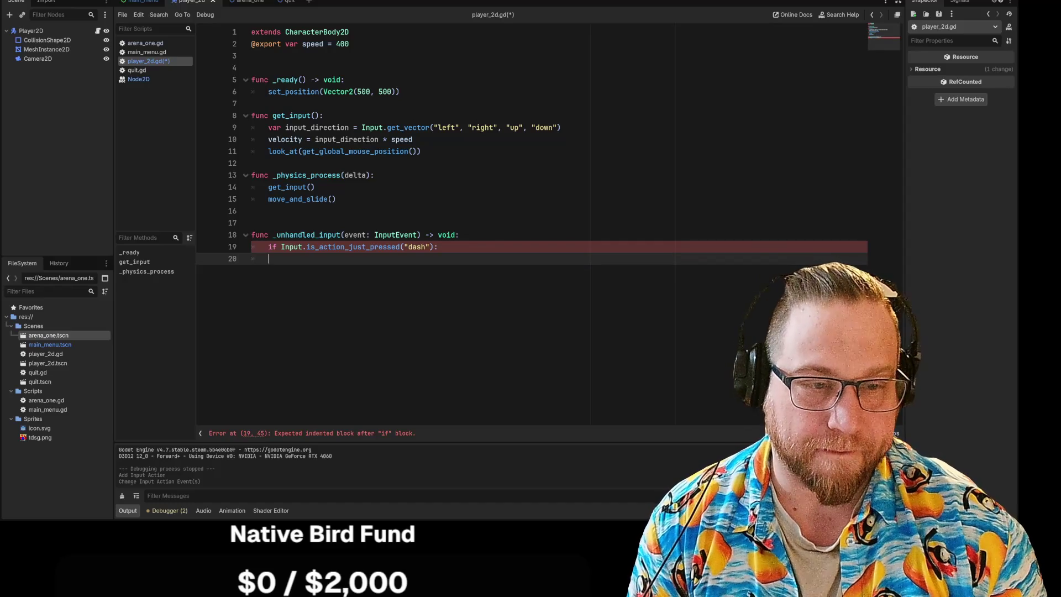
type("f")
key("BackSpace")
type("pass")
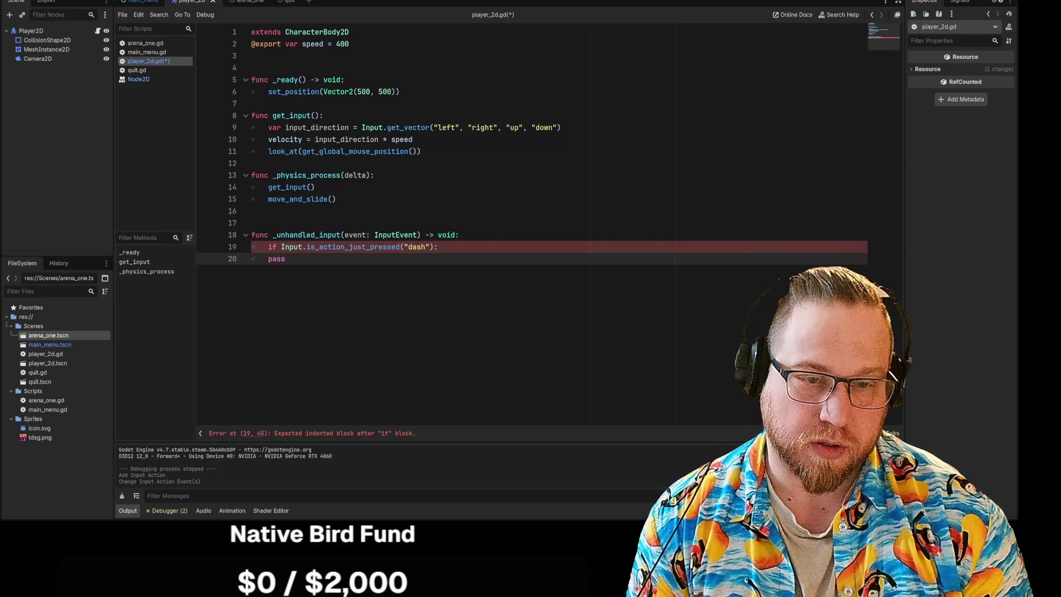
key("Left")
key("Tab")
key("End")
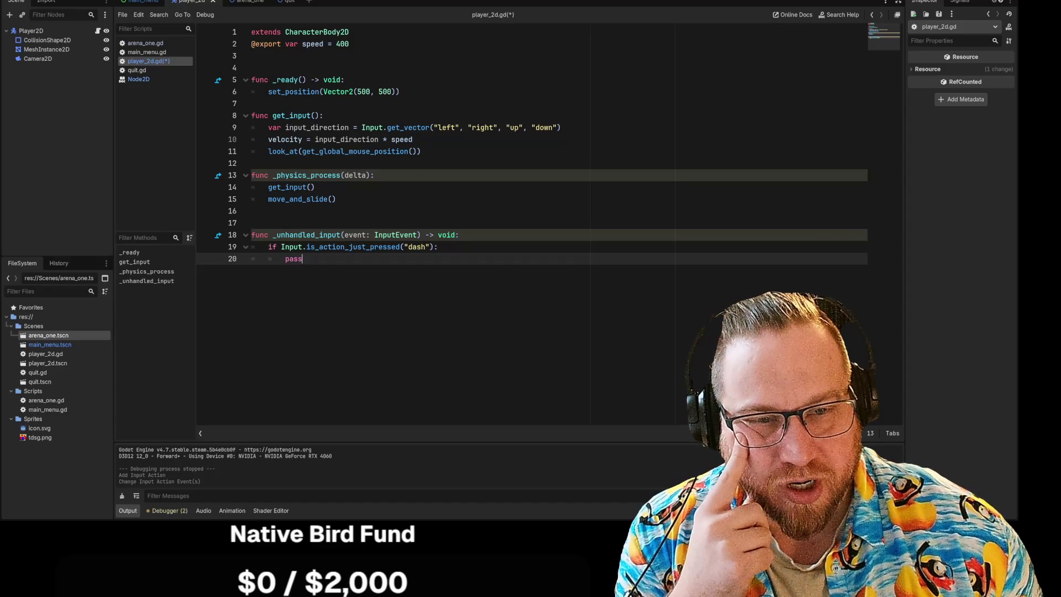
double_click(346, 140)
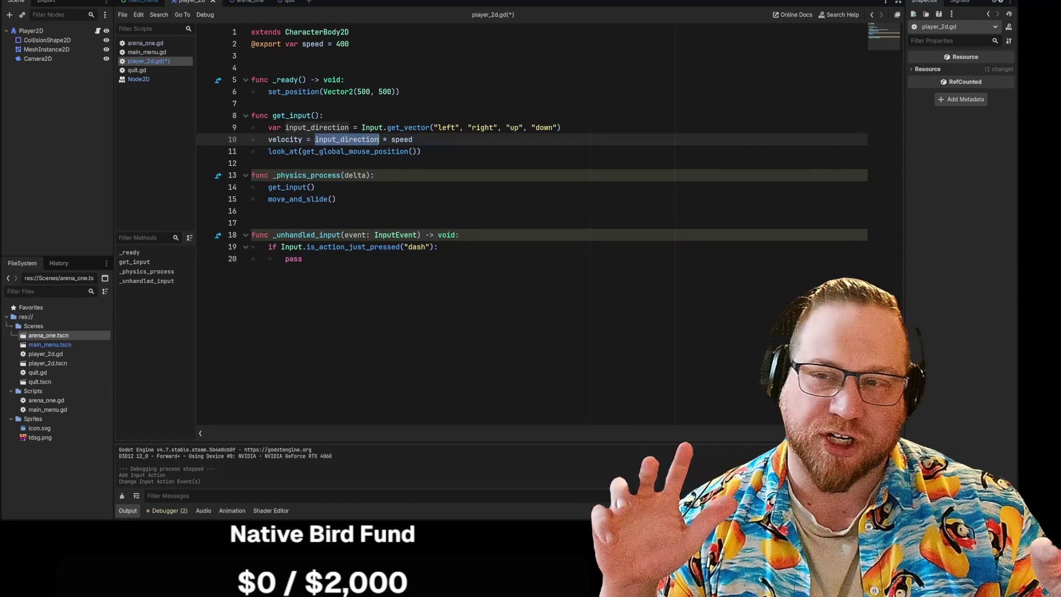
left_click(343, 139)
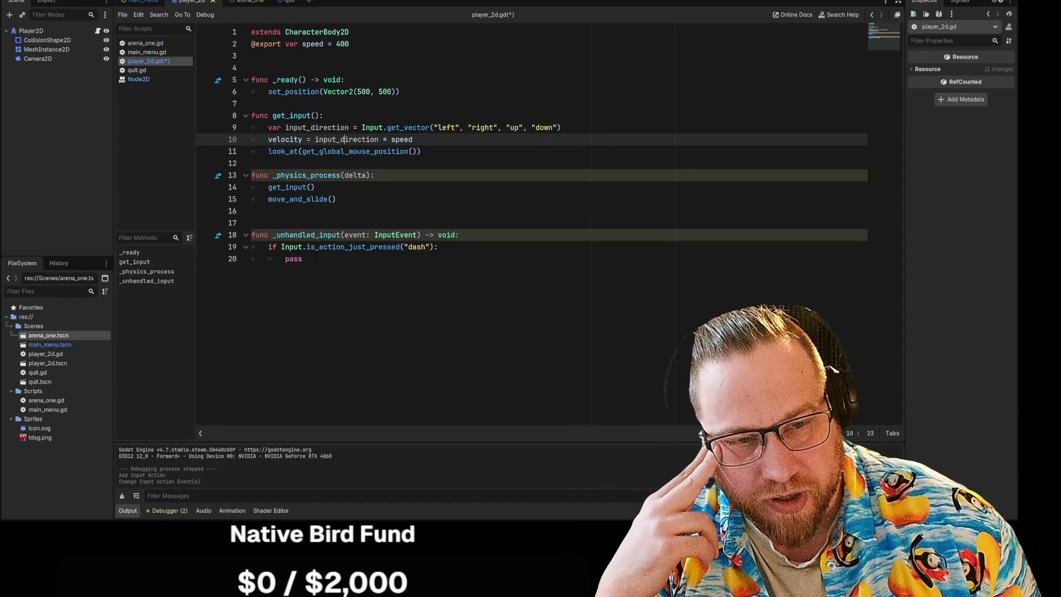
mouse_move(315, 139)
left_mouse_down()
mouse_move(422, 151)
mouse_move(413, 139)
left_mouse_up()
left_click(413, 139)
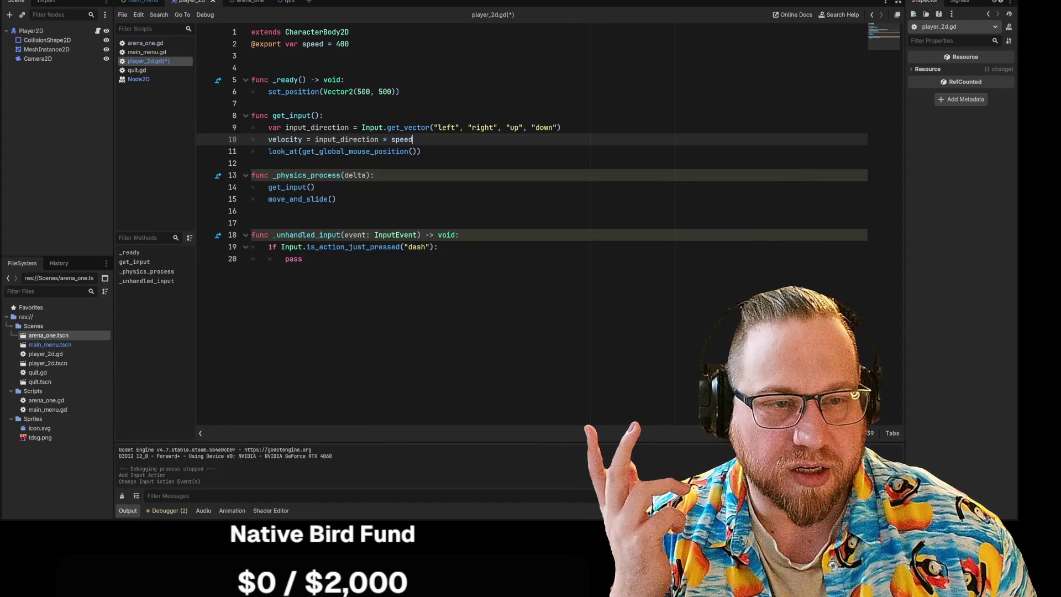
key("shift+Left")
key("shift+Left")
key("shift+Left")
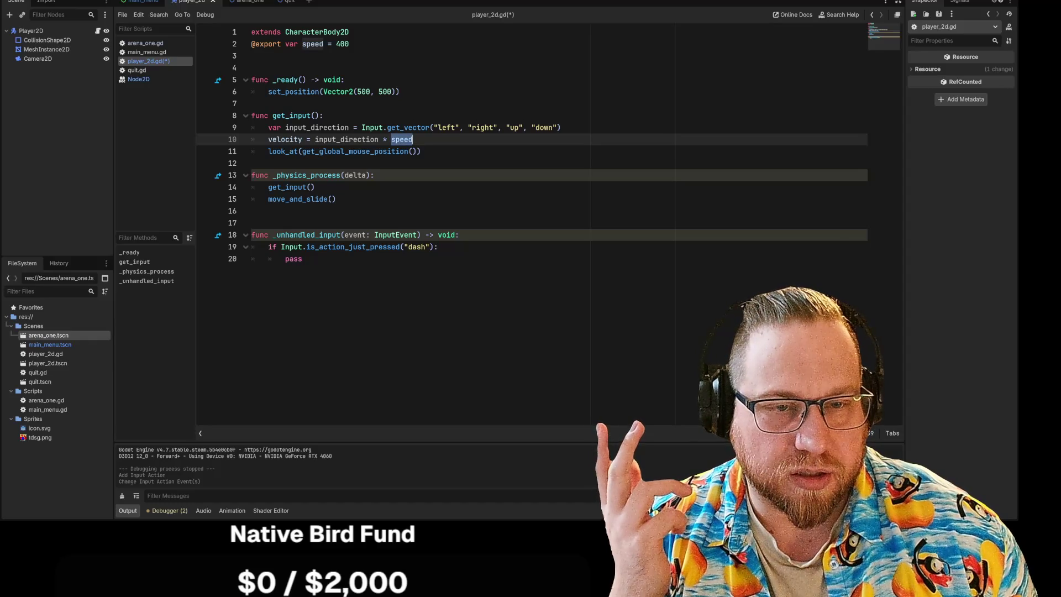
key("Down")
key("End")
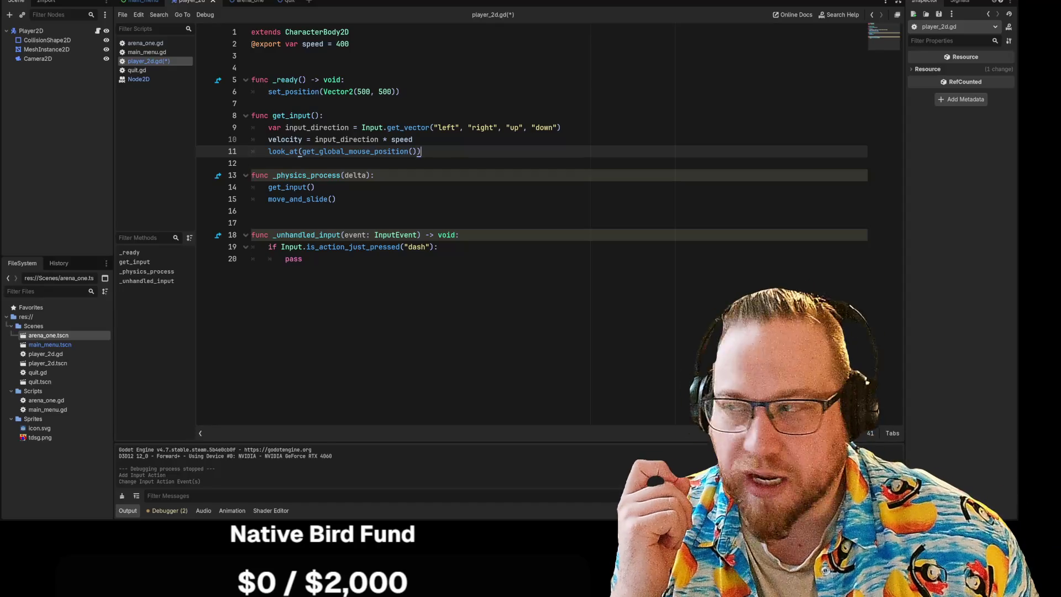
triple_click(293, 259)
left_click_drag(293, 259, 254, 222)
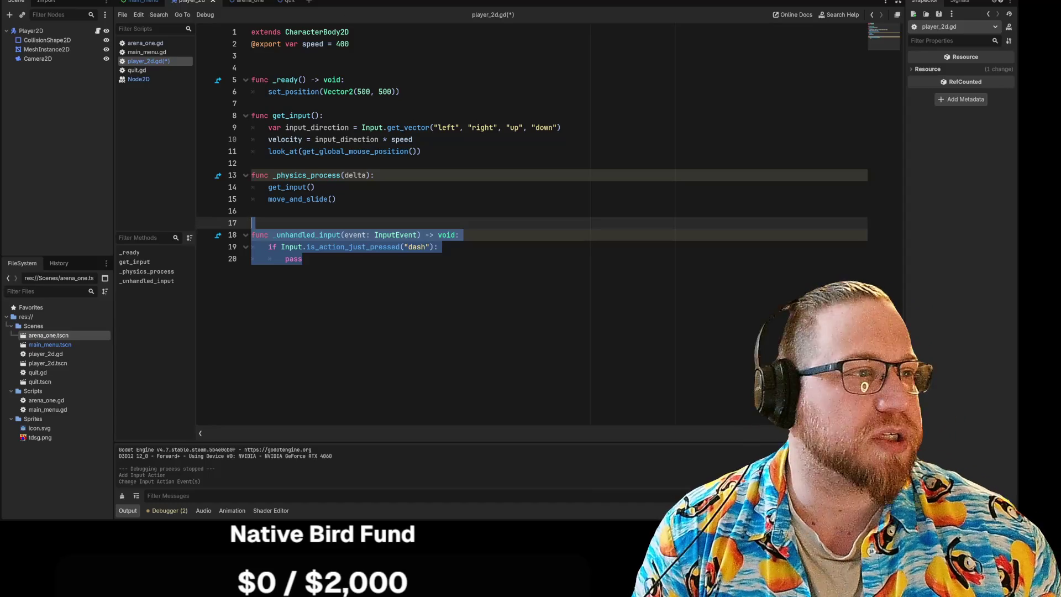
key("F5")
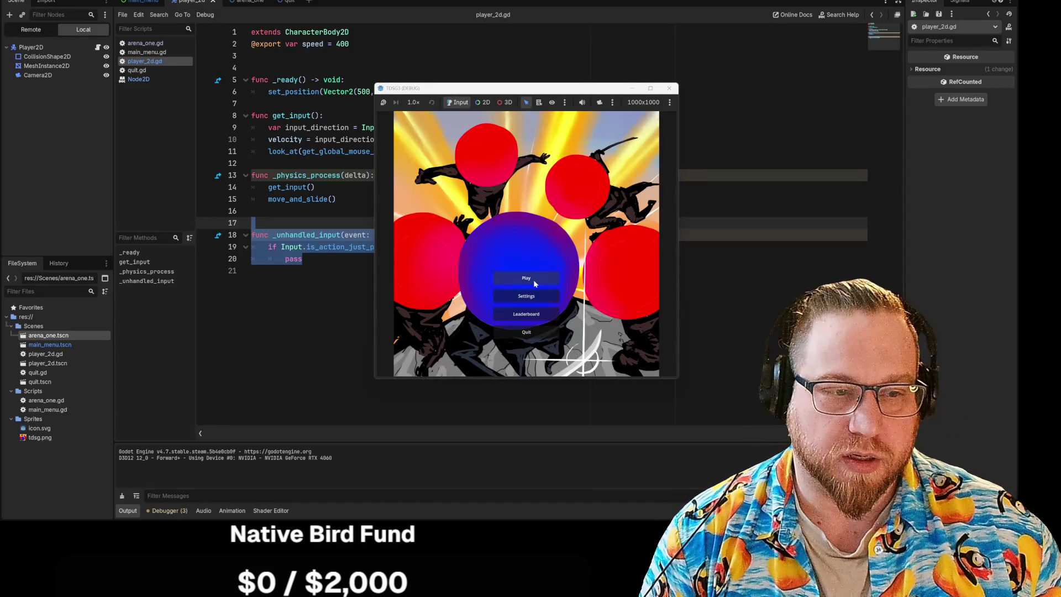
Start the game from its main menu, then move and enlarge the game window
left_click(533, 280)
mouse_move(497, 88)
left_mouse_down()
mouse_move(241, 5)
mouse_move(188, 5)
left_mouse_up()
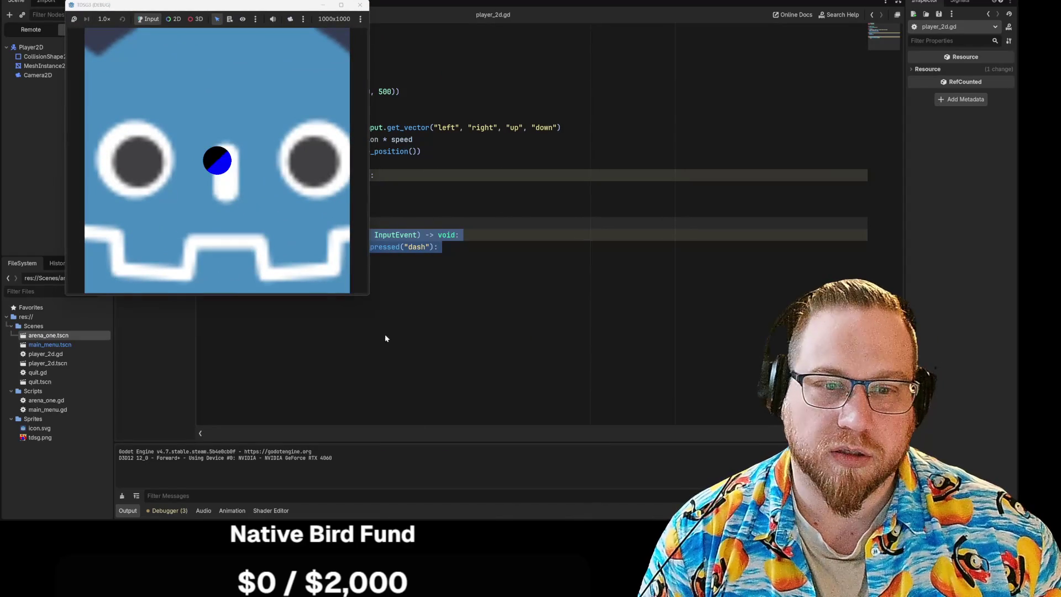
left_click_drag(369, 297, 471, 404)
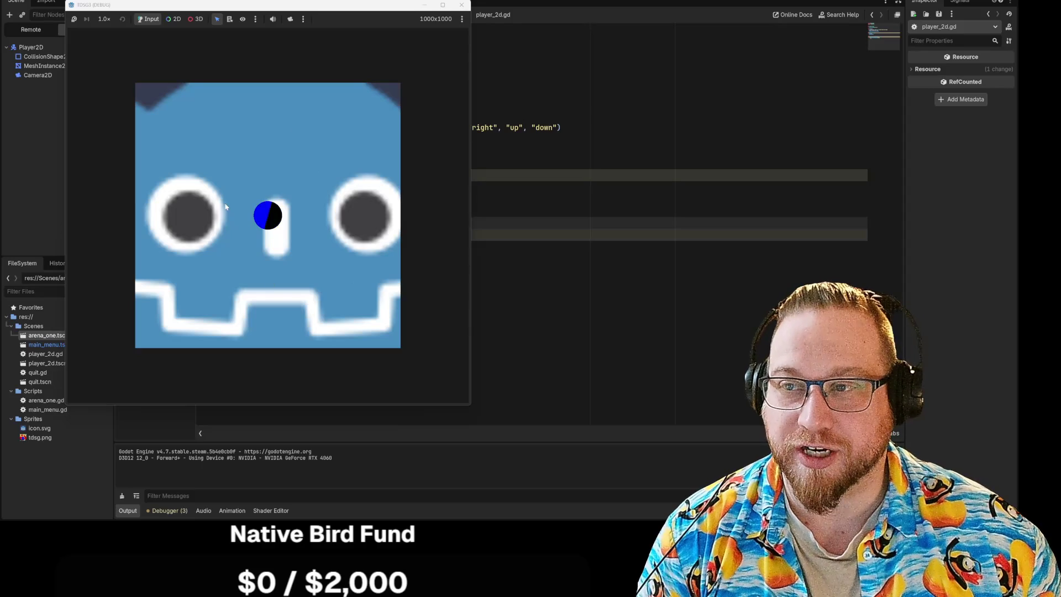
Steer the player around the Godot icon with WASD, checking the camera follows, then close the game
key("d")
key("w")
key("s")
key("a")
key("w")
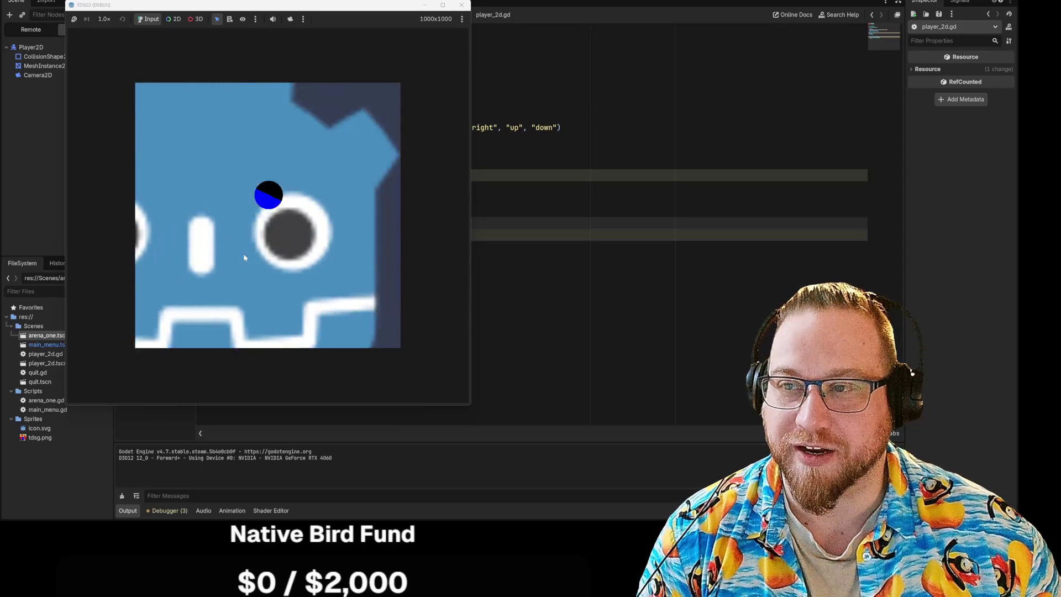
key("a")
key("s")
key("d")
key("a")
key("s")
key("w")
key("d")
key("s")
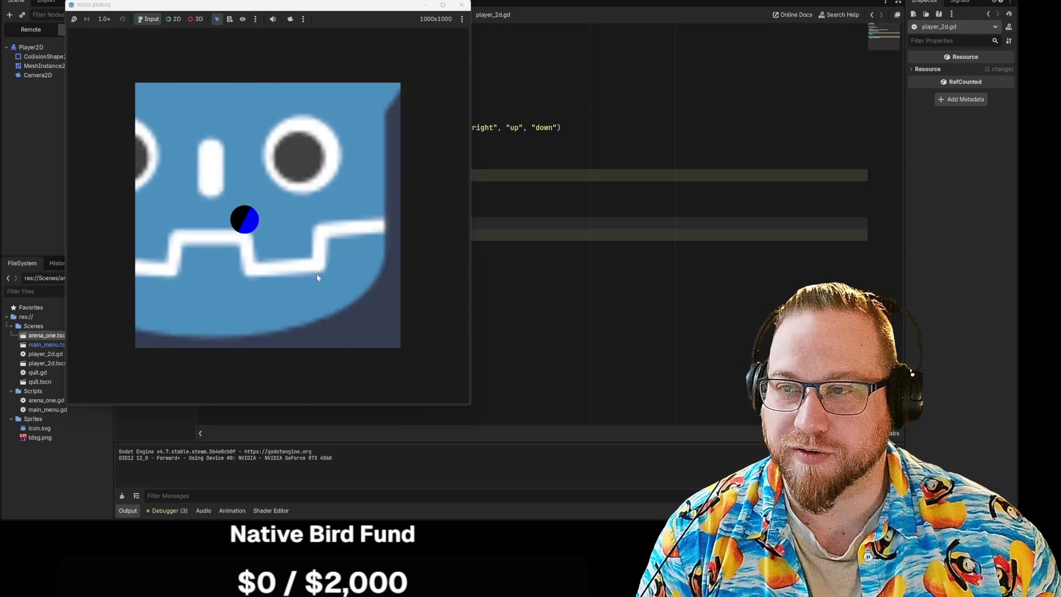
key("w")
key("d")
key("s")
key("w")
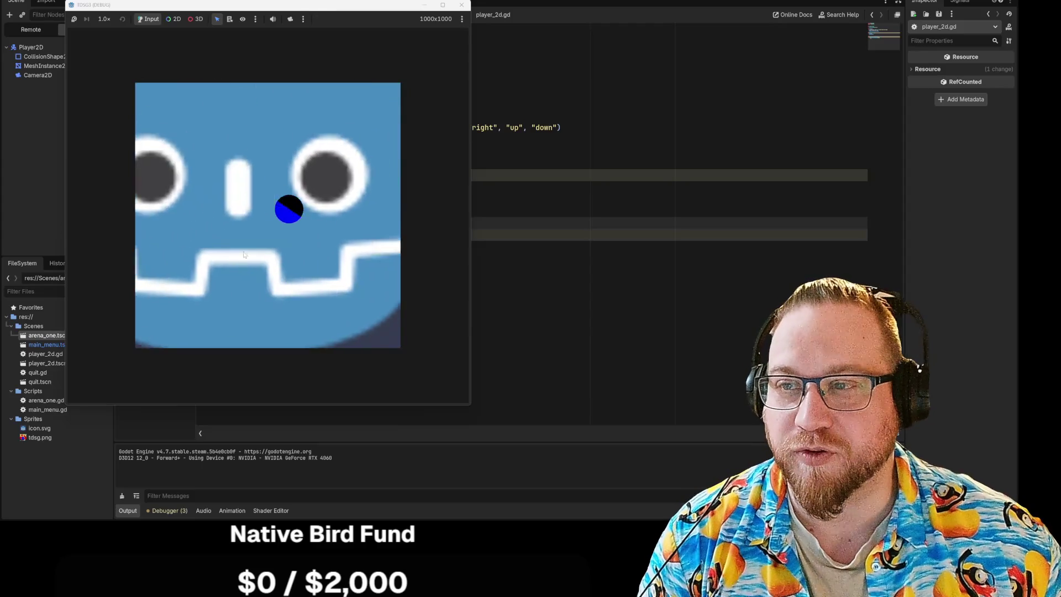
key("s")
key("w")
key("w")
key("a")
key("d")
key("a")
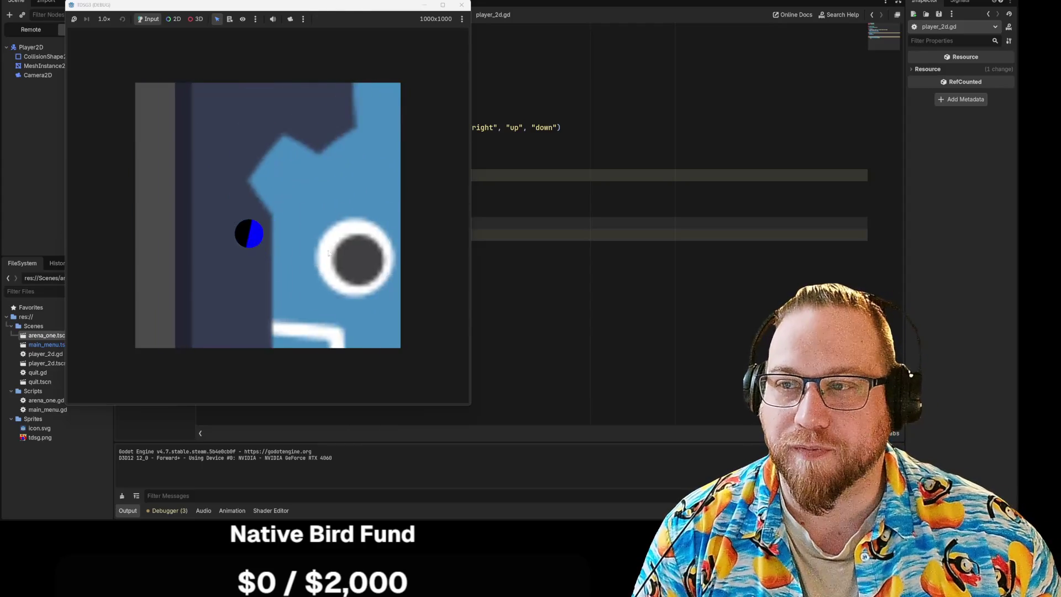
key("s")
key("a")
key("w")
key("a")
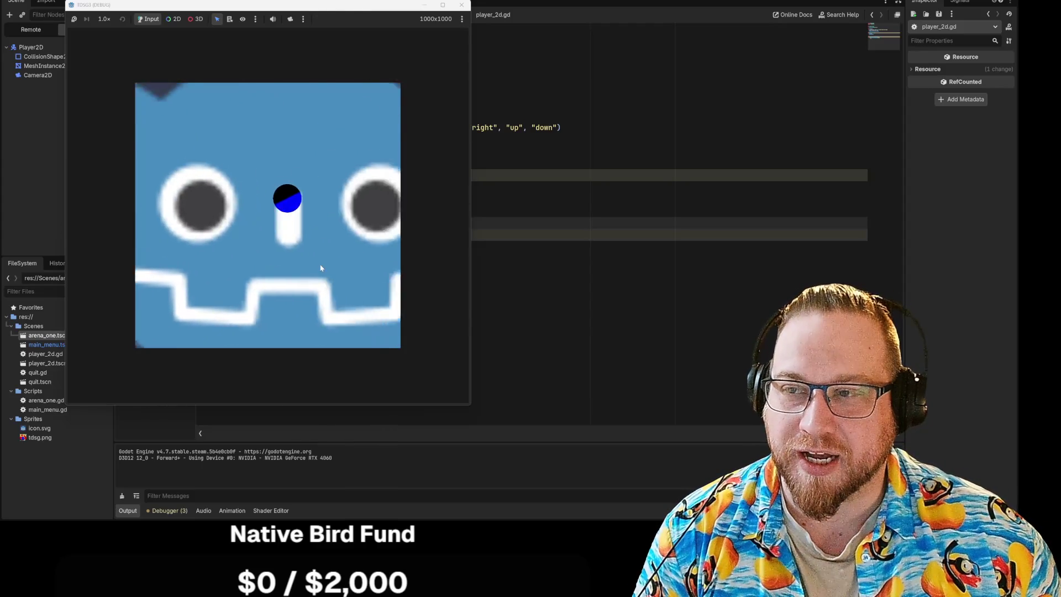
key("w")
key("a")
key("s")
key("a")
key("w")
key("d")
key("s")
key("w")
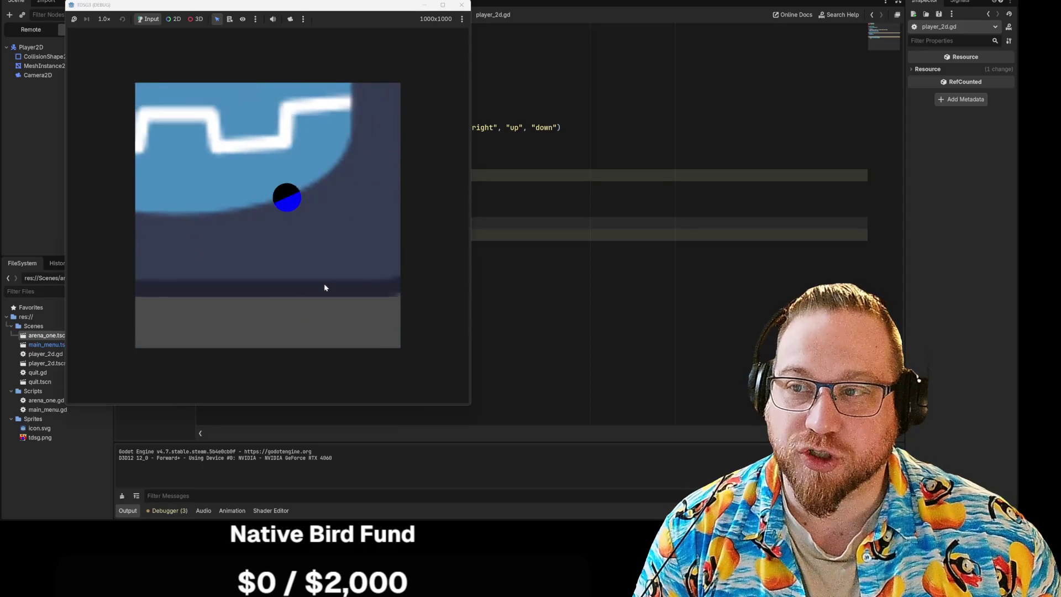
key("a")
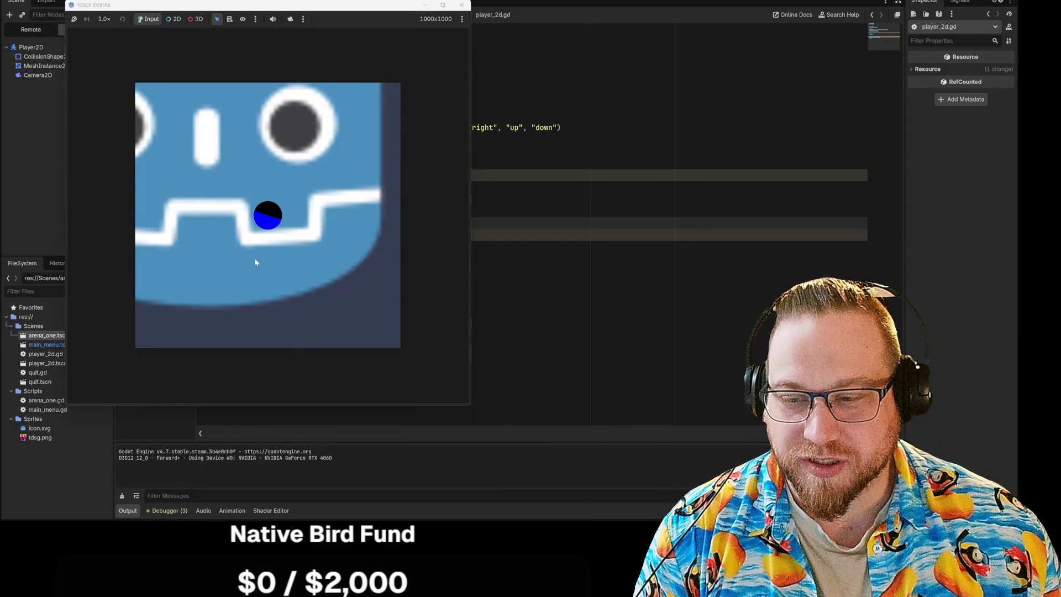
left_click(462, 5)
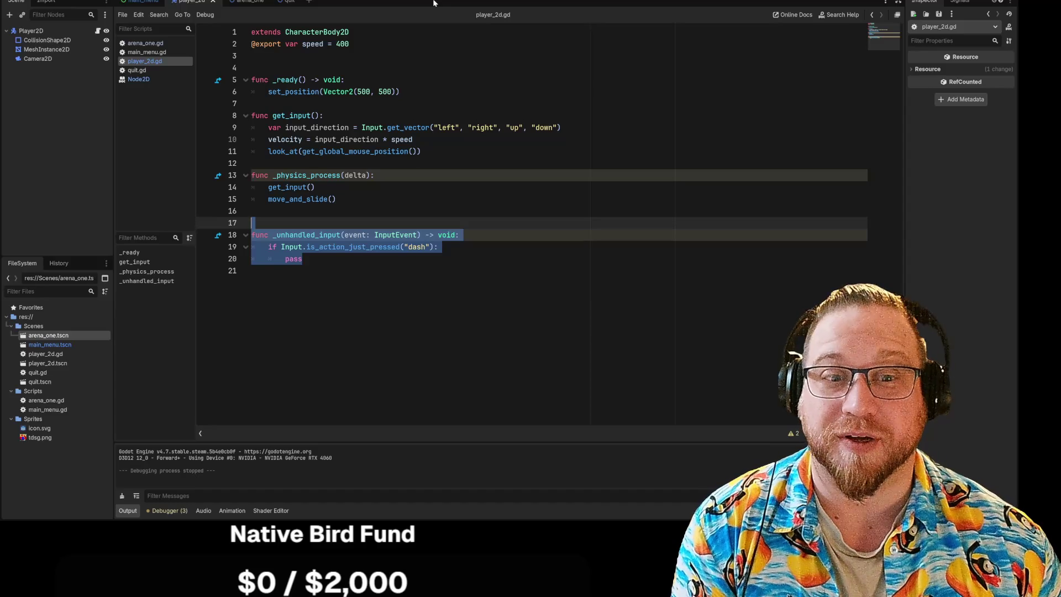
Delete the blank line above _unhandled_input and select the pass on line 19
key("Left")
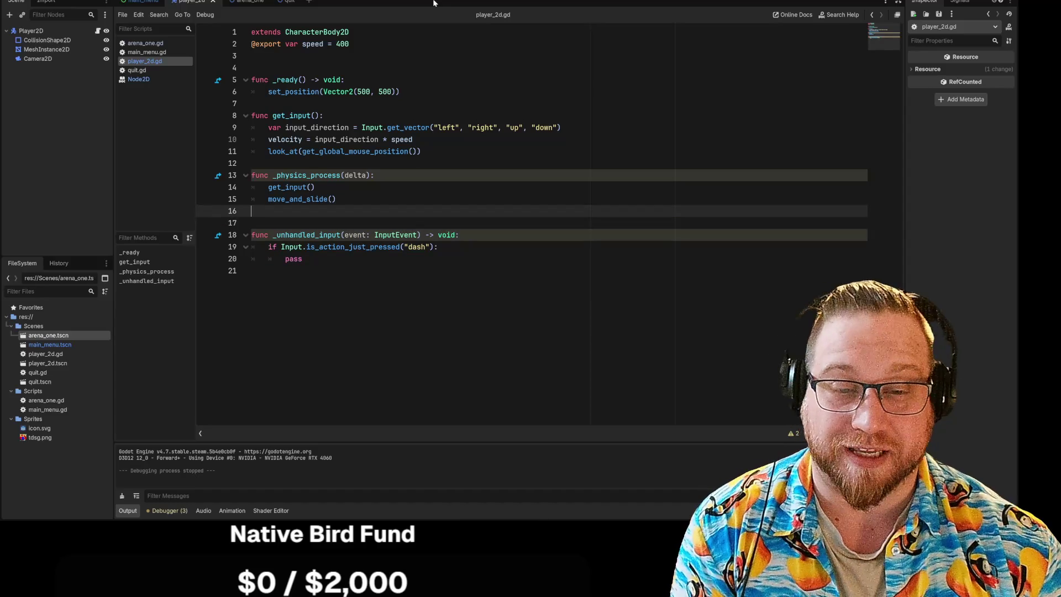
key("BackSpace")
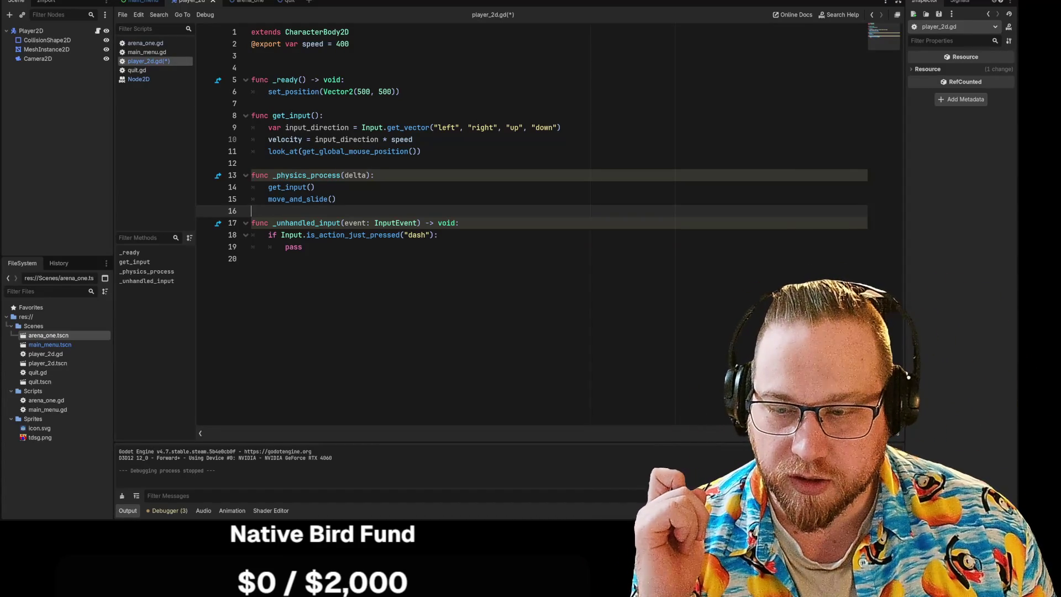
left_click(302, 247)
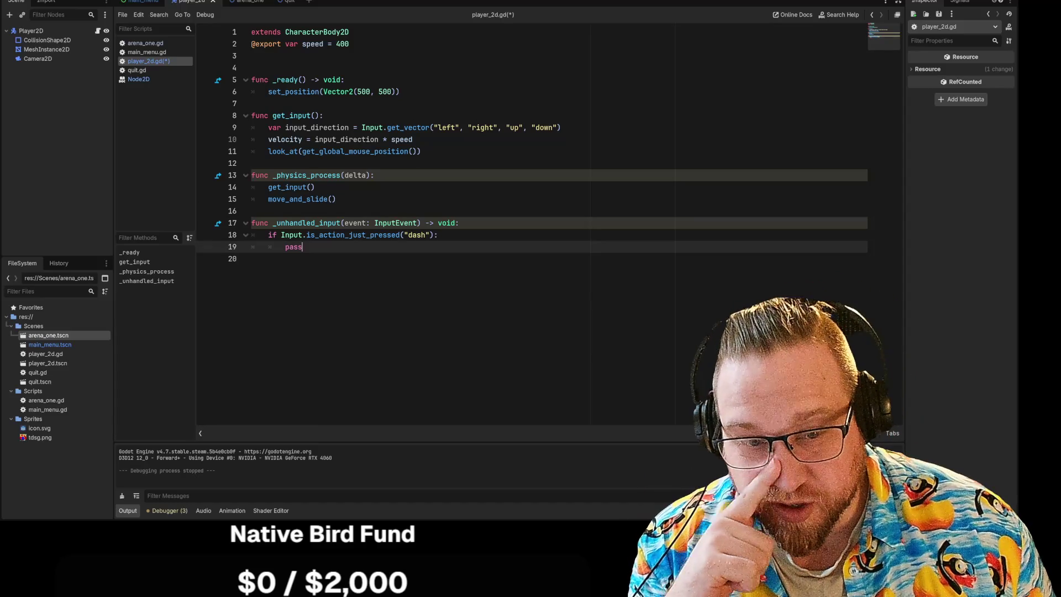
key("ctrl+shift+Left")
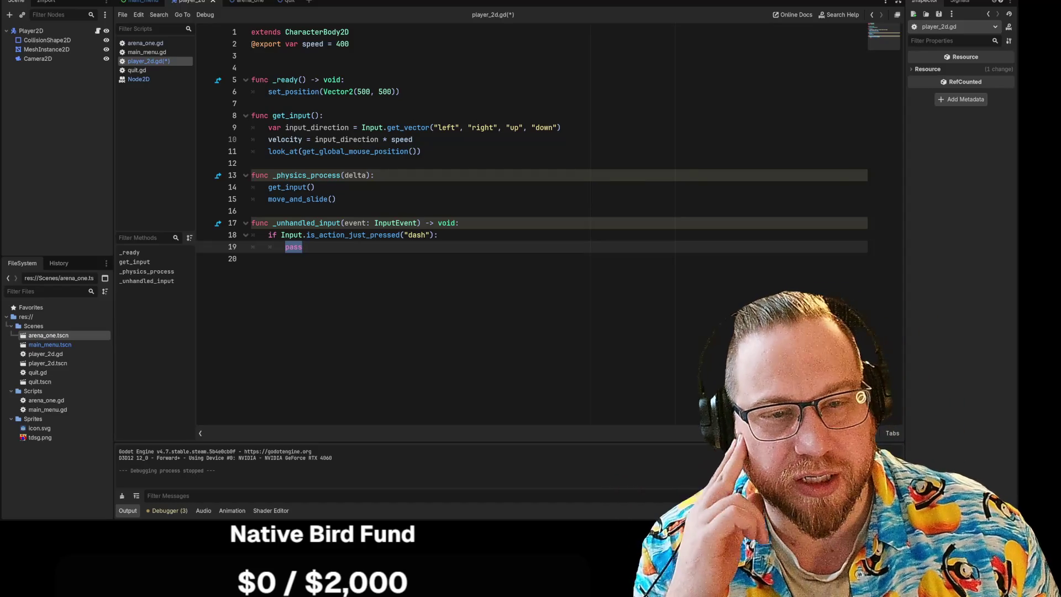
mouse_move(283, 151)
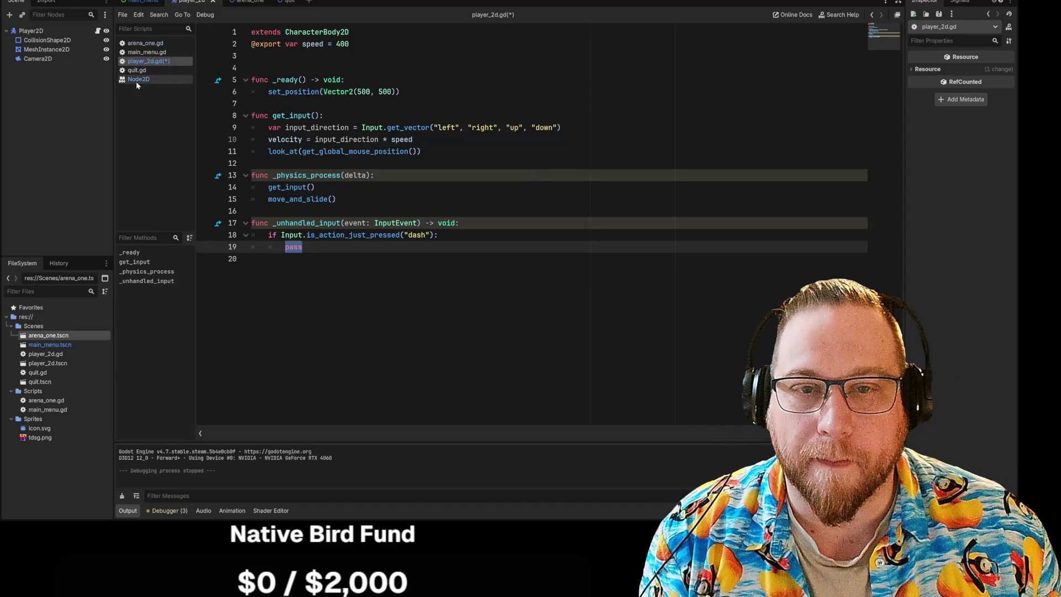
Read the Node2D reference's method descriptions, then return to player_2d.gd
left_click(136, 80)
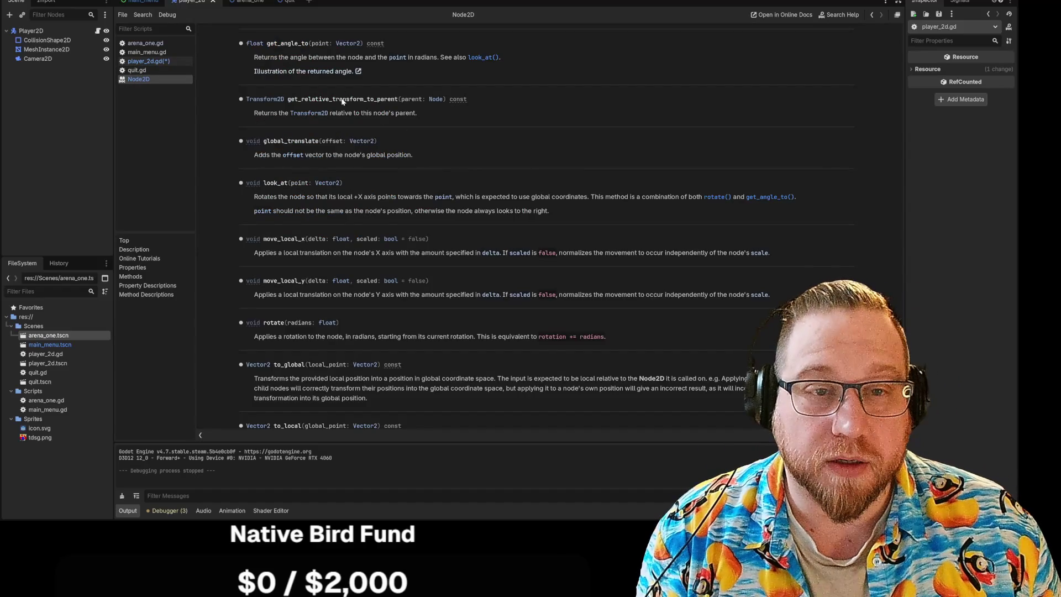
scroll(343, 101, "up", 3)
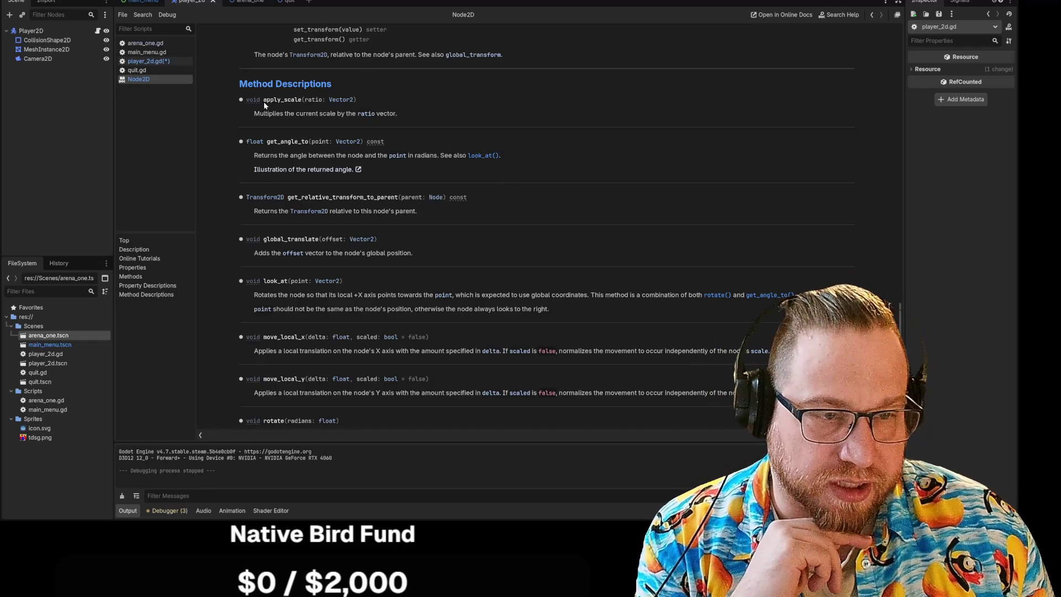
scroll(478, 160, "down", 4)
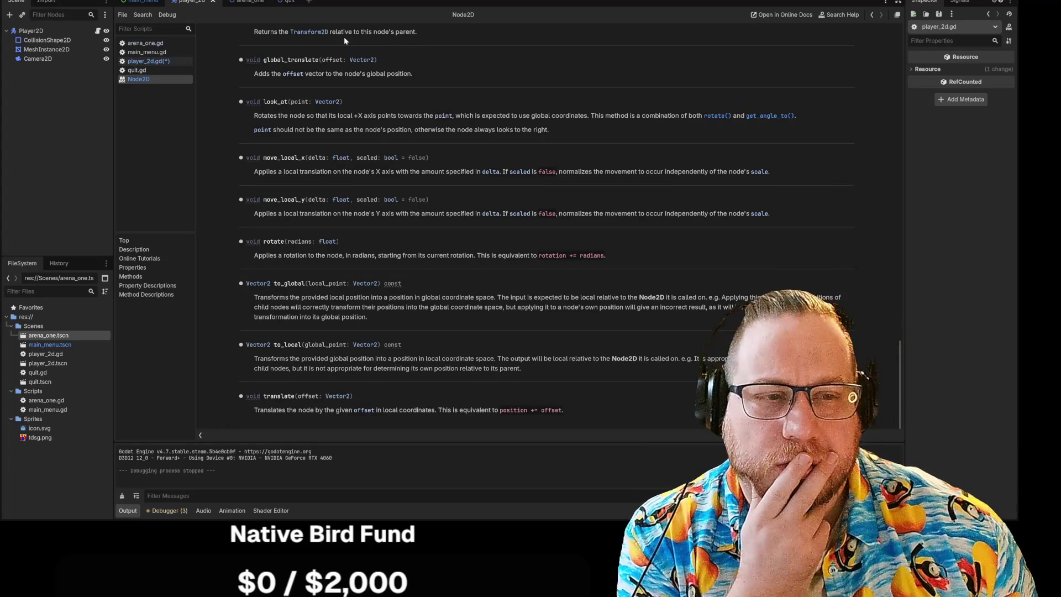
left_click(154, 63)
left_click(332, 258)
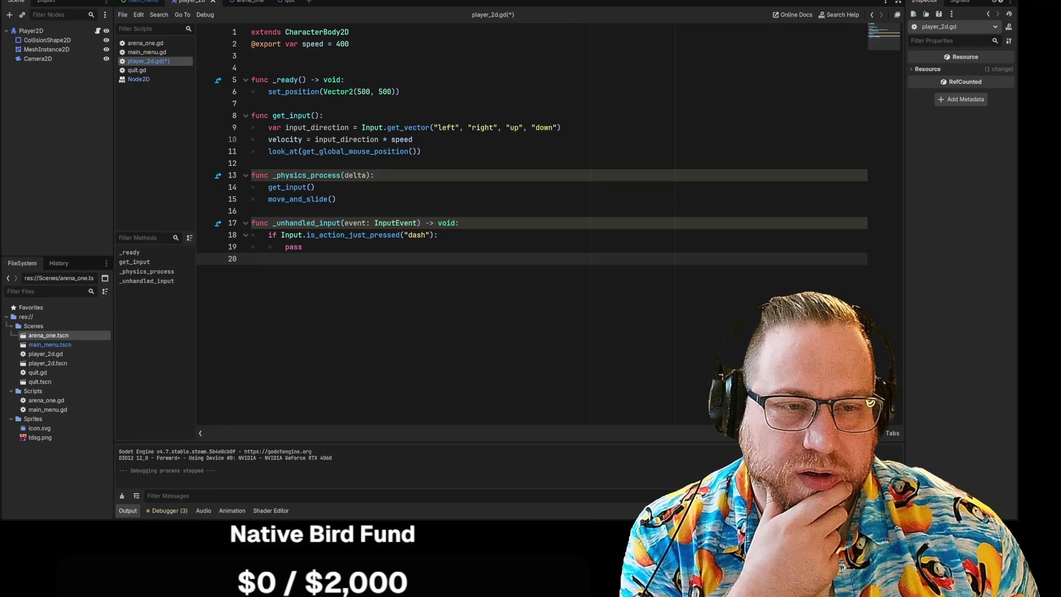
double_click(285, 140)
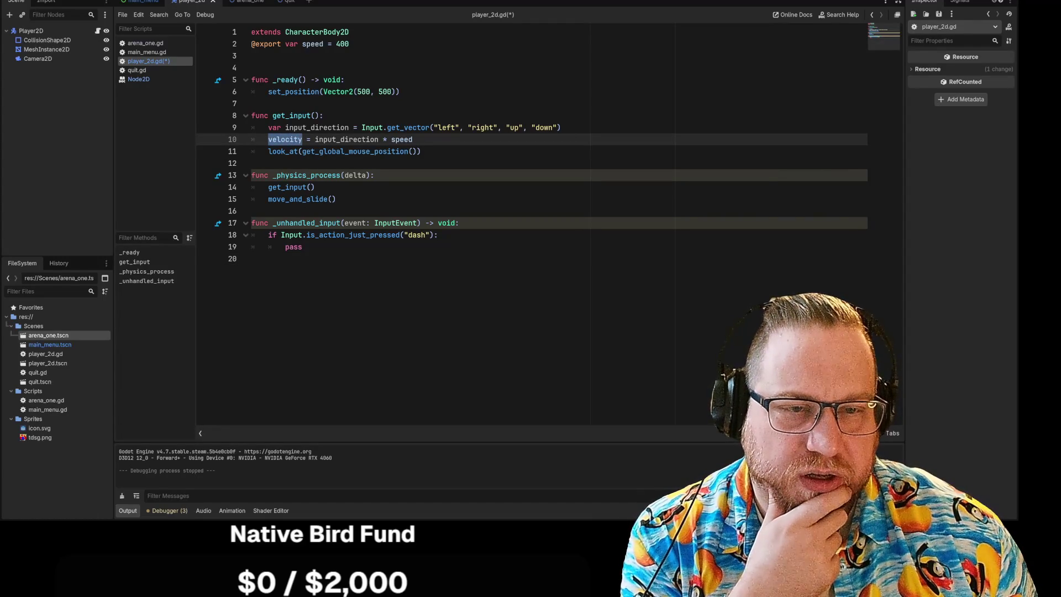
mouse_move(279, 150)
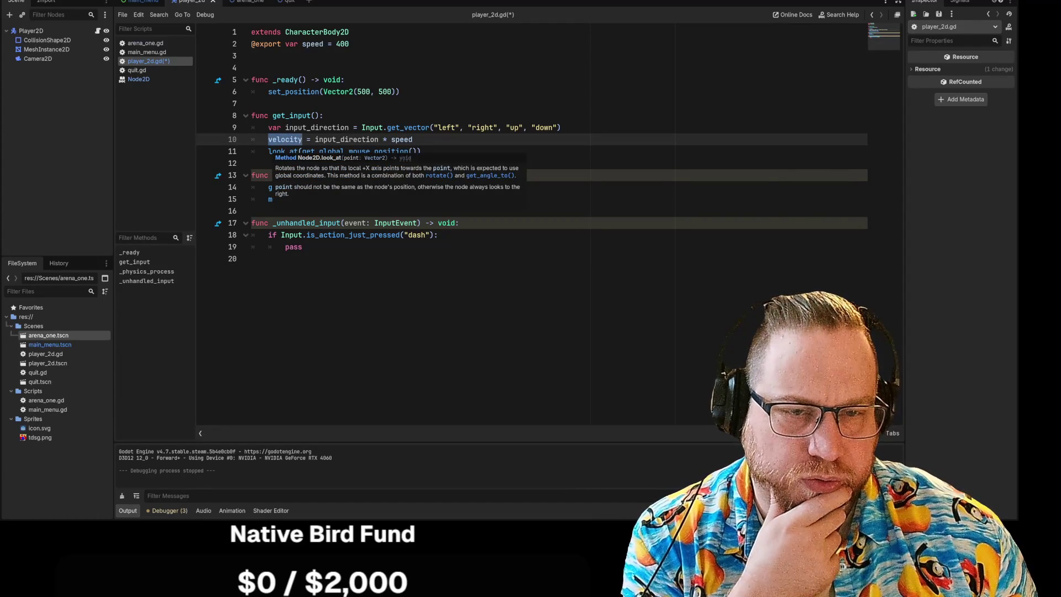
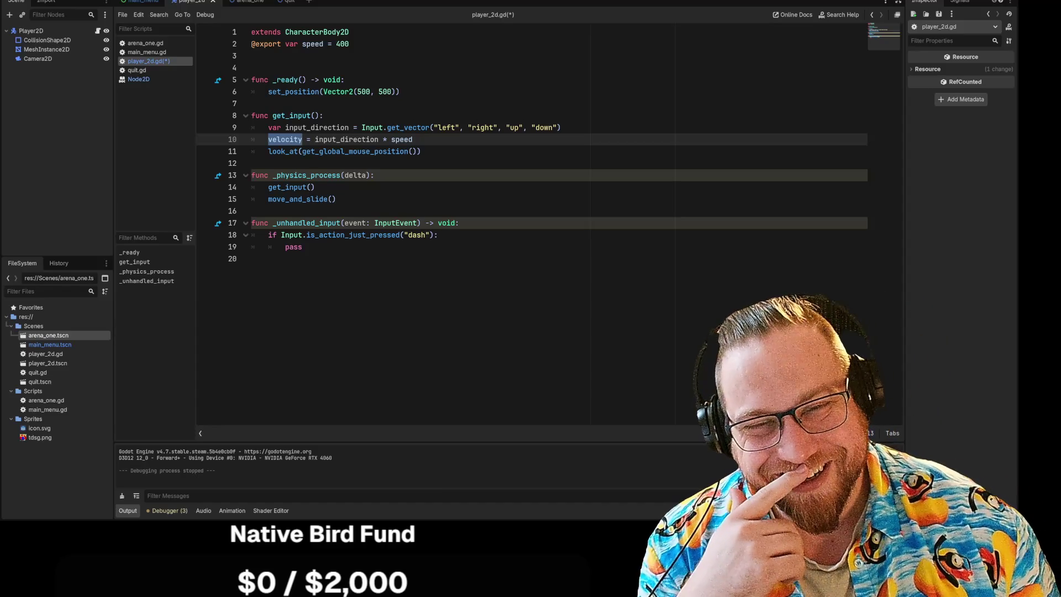
Start a 'var direction = get' line inside the dash check, then delete it again
left_click(413, 139)
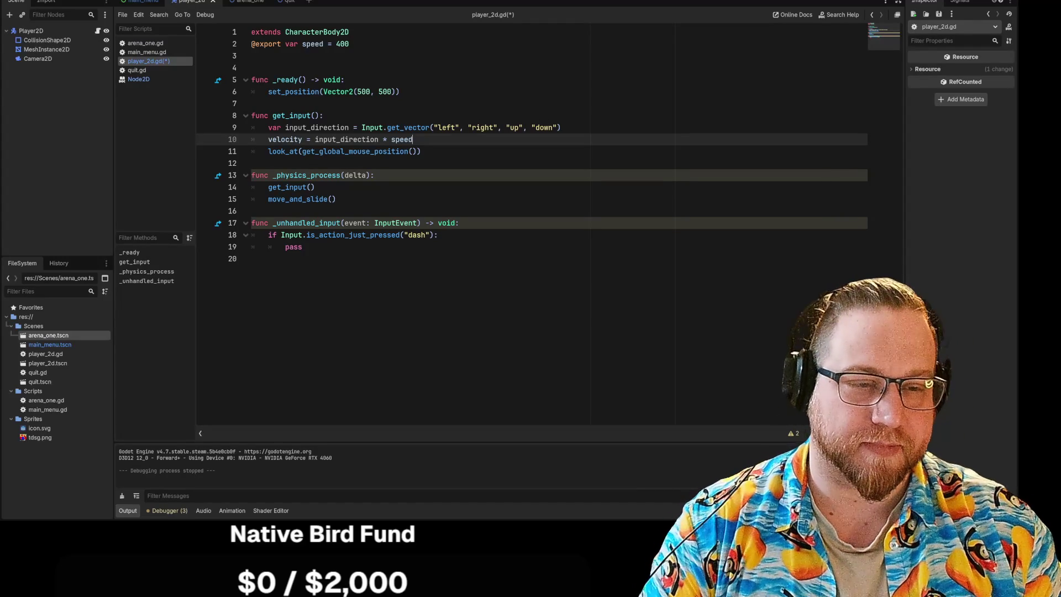
left_click(438, 234)
key("Return")
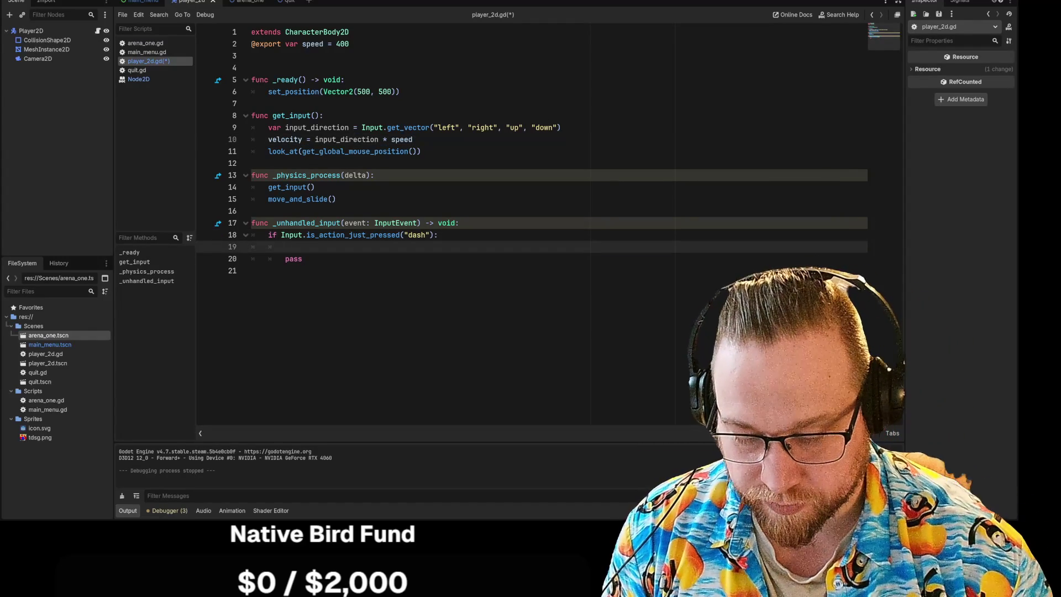
type("var")
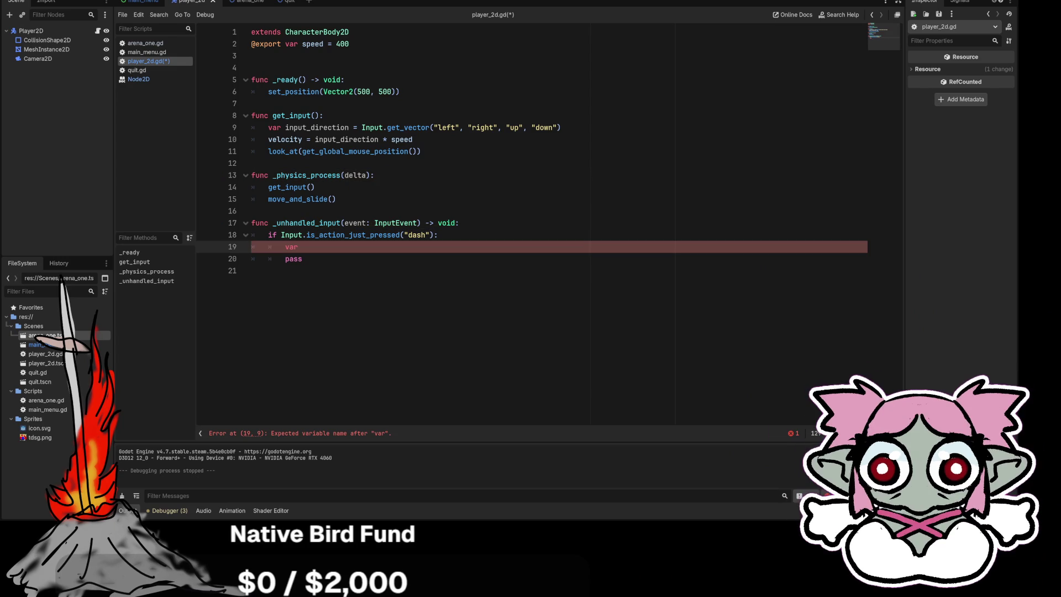
type(" direction = ")
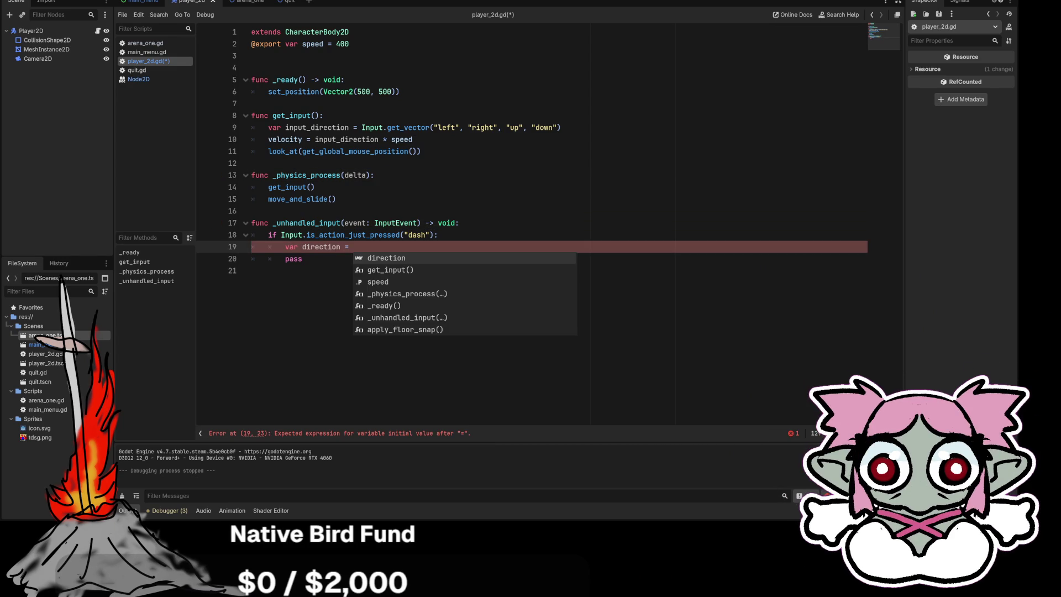
type("get")
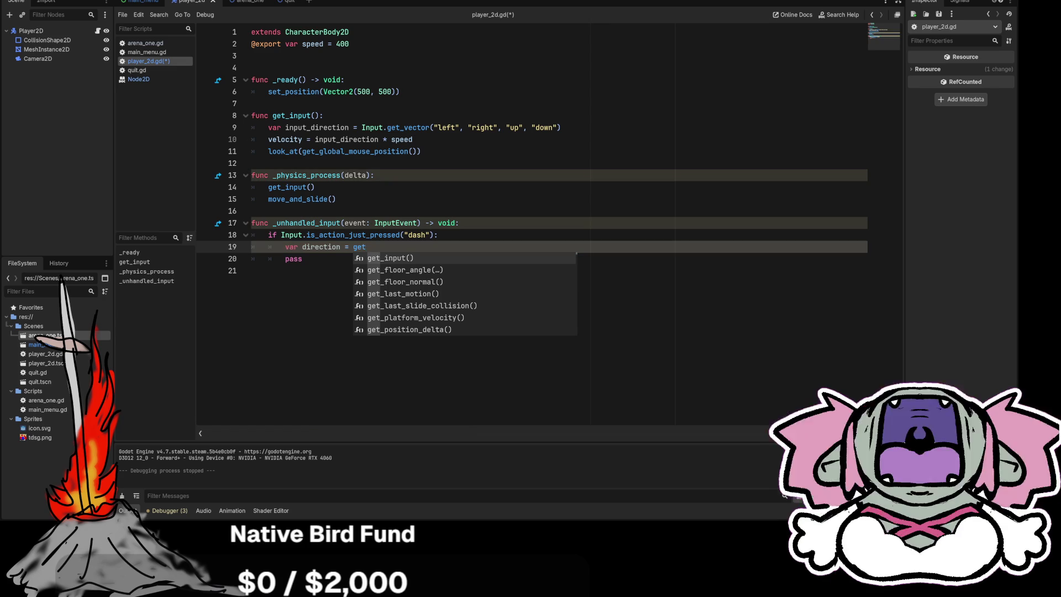
key("Escape")
key("shift+Home")
key("BackSpace")
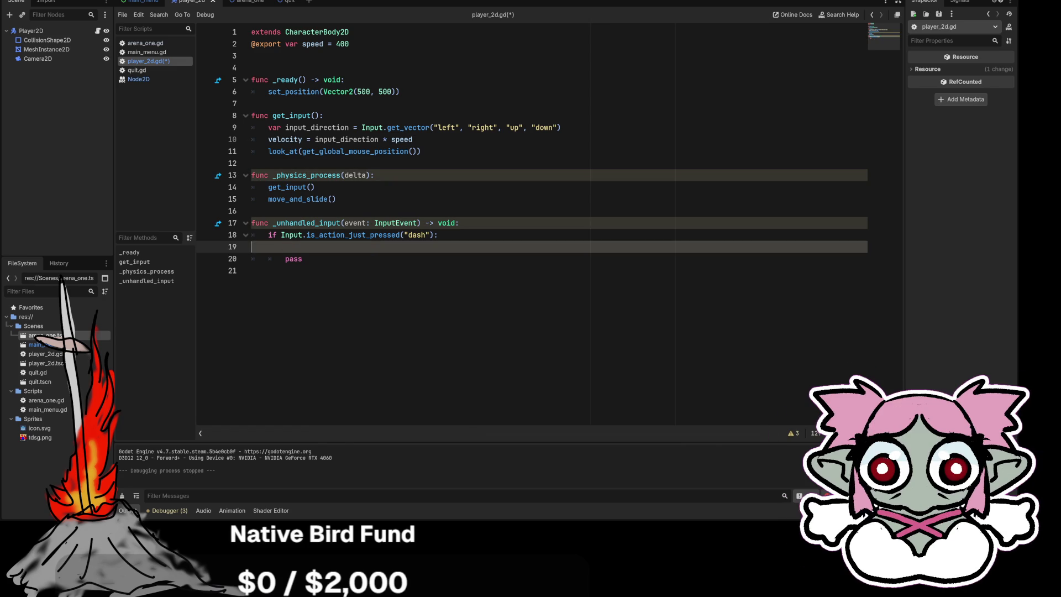
key("BackSpace")
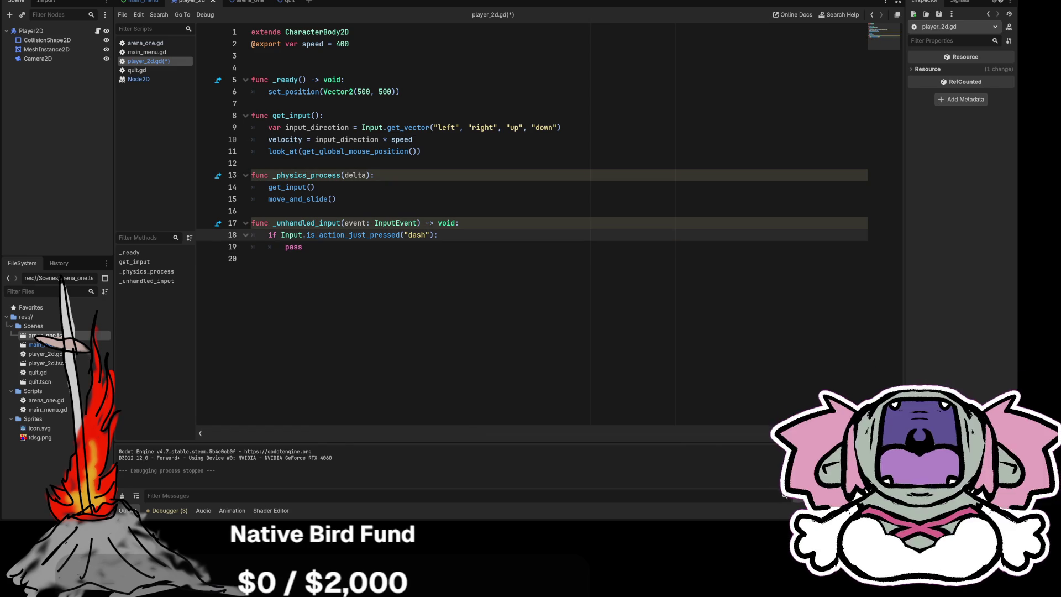
Declare 'var direction' on a new line 4 below speed
left_click(374, 175)
key("Return")
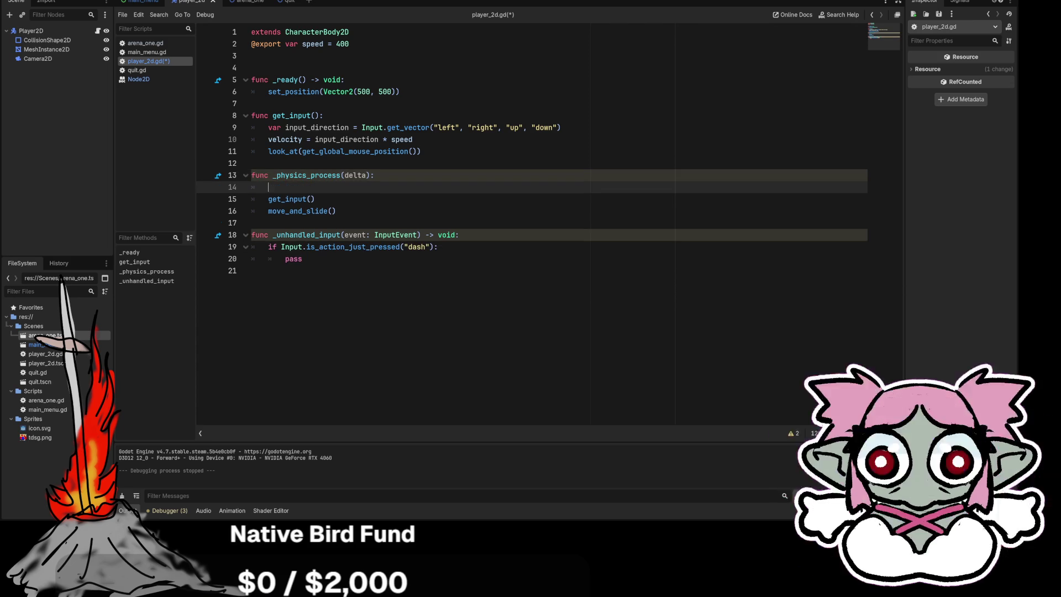
key("BackSpace")
key("BackSpace")
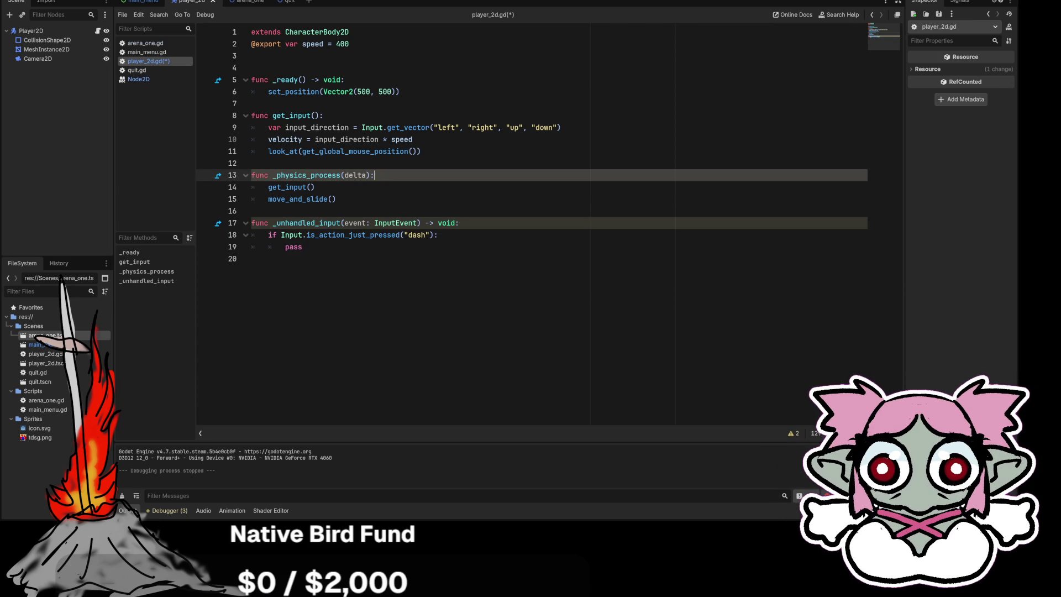
left_click(252, 68)
key("Return")
key("Up")
type("var")
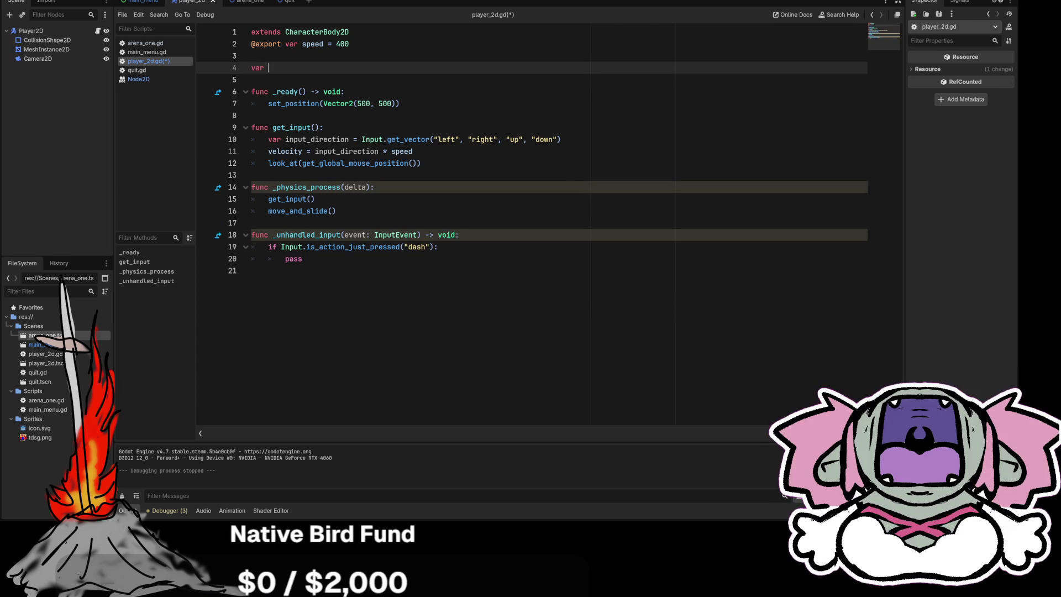
type(" dir")
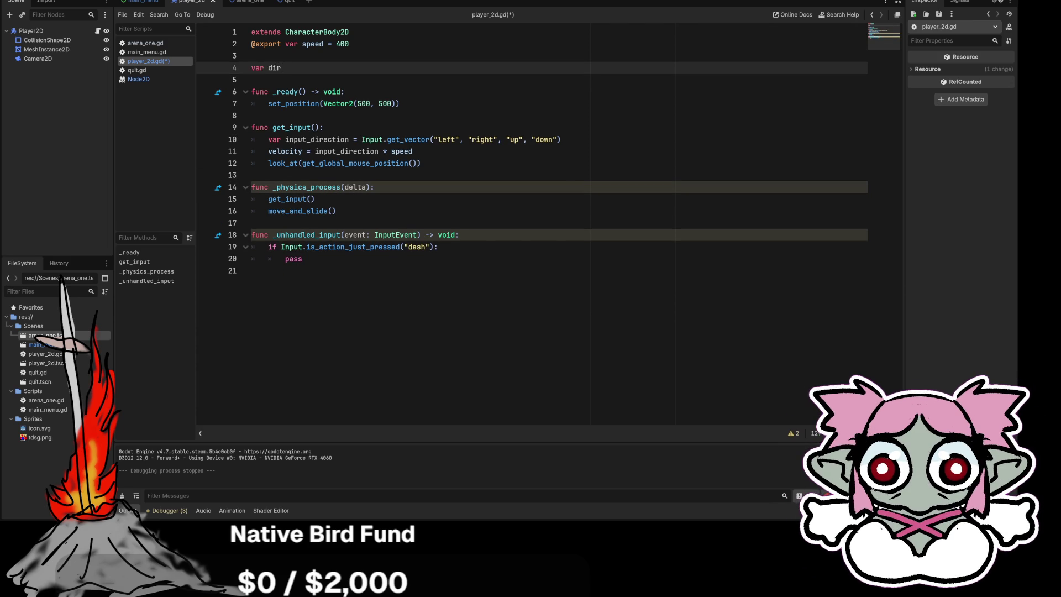
type("ection")
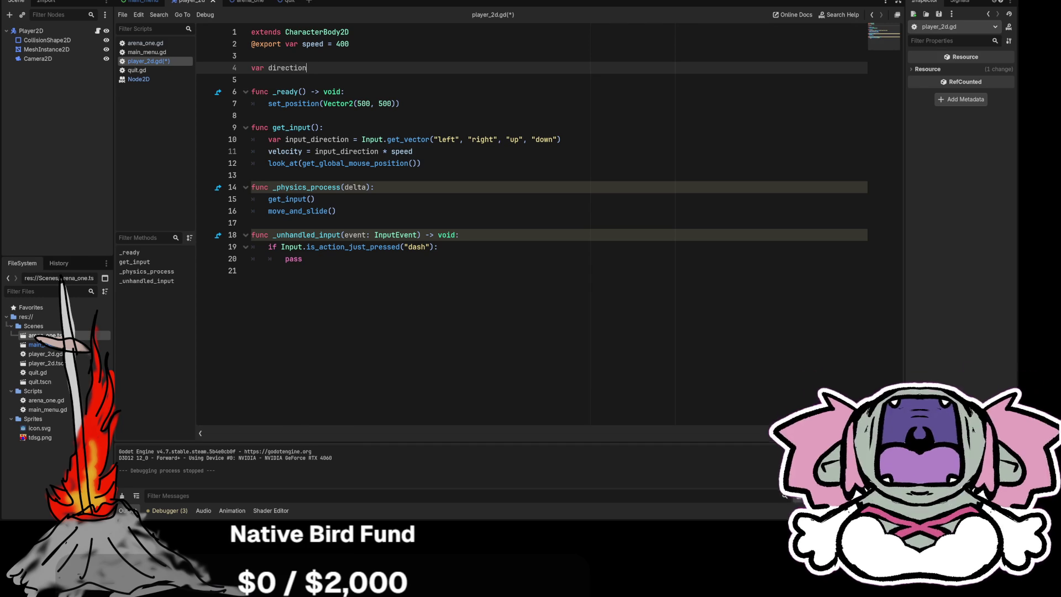
Look over the script's functions, then delete the line 4 direction declaration
left_click(252, 67, "shift")
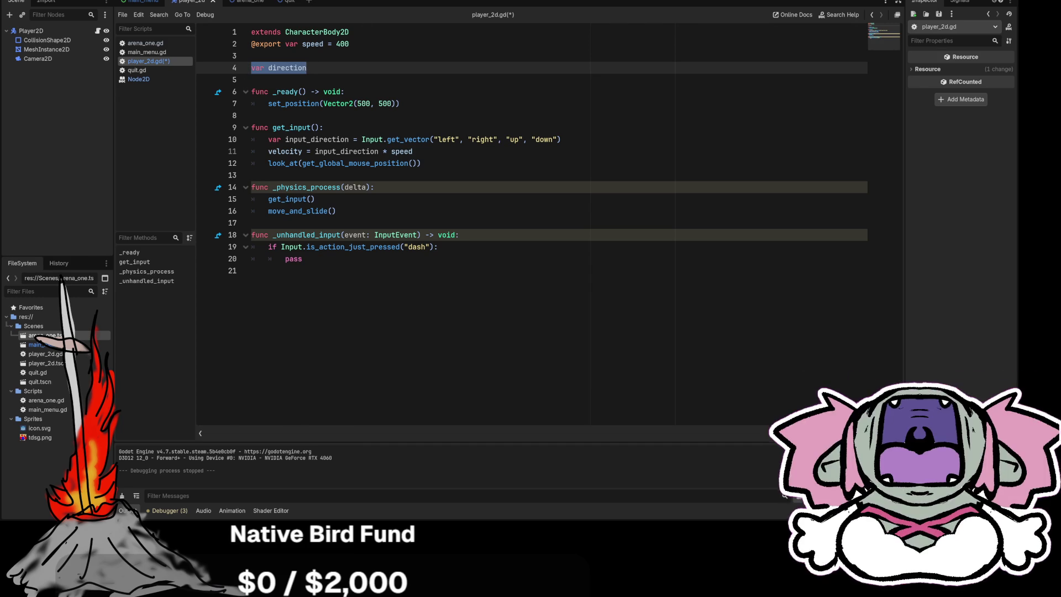
left_click_drag(251, 91, 335, 211)
key("ctrl+End")
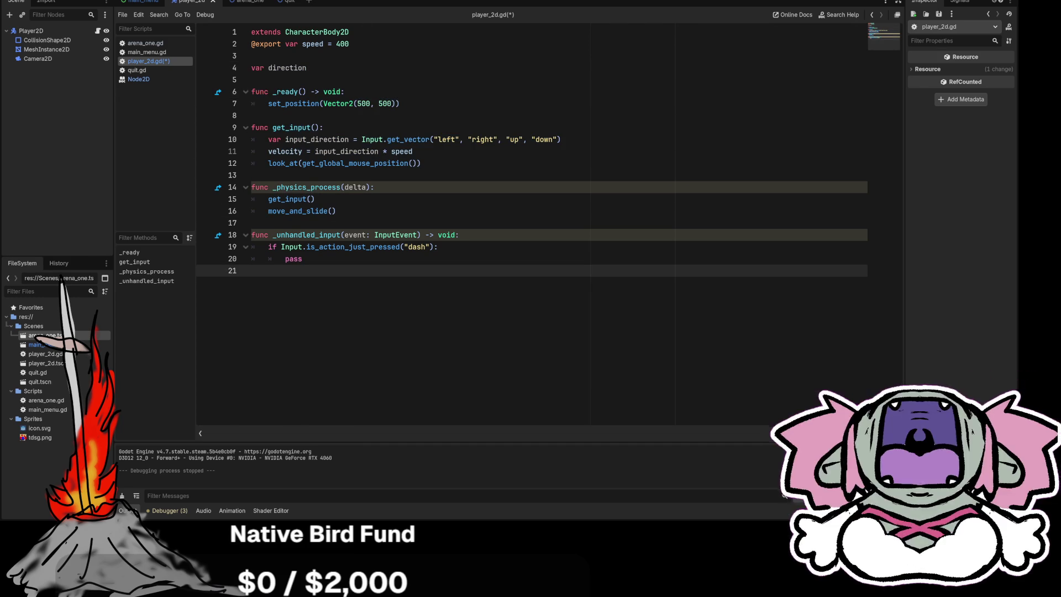
left_click_drag(269, 91, 252, 115)
left_click(400, 104)
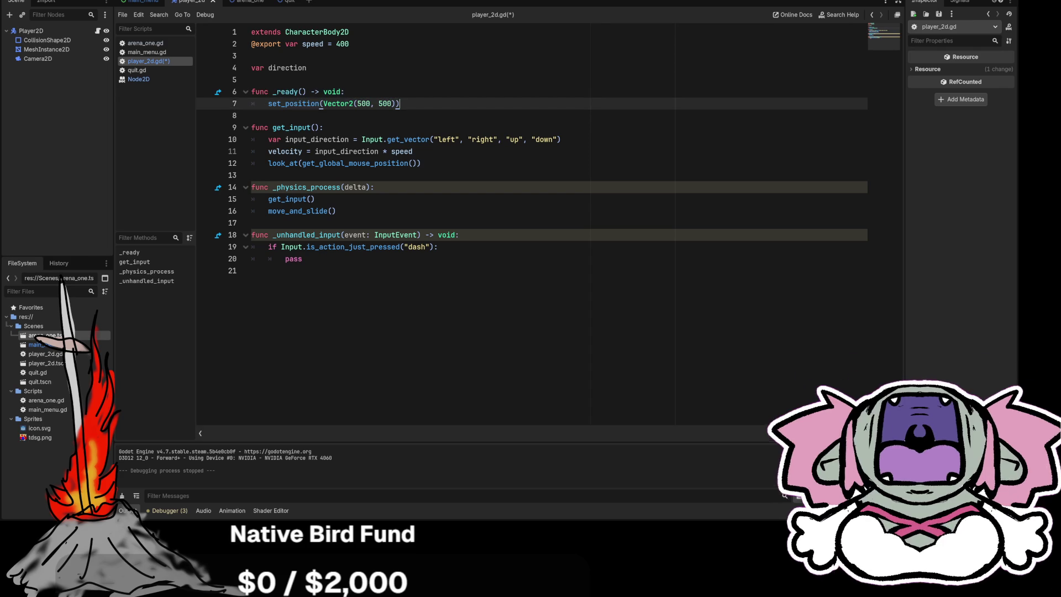
key("Up")
key("Up")
key("Up")
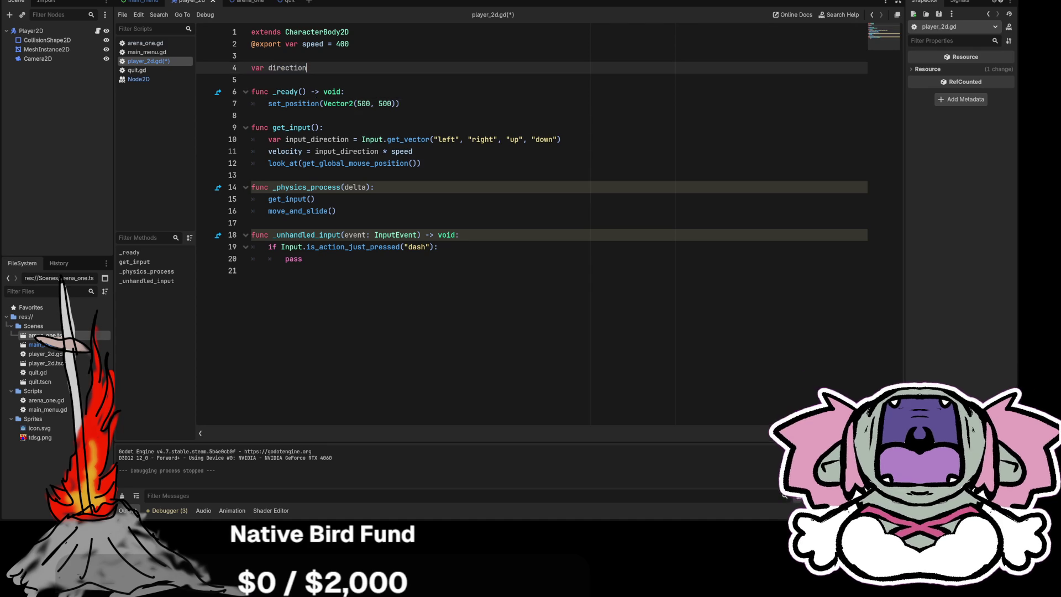
mouse_move(273, 92)
left_mouse_down()
mouse_move(345, 91)
mouse_move(306, 67)
mouse_move(340, 103)
mouse_move(400, 103)
left_mouse_up()
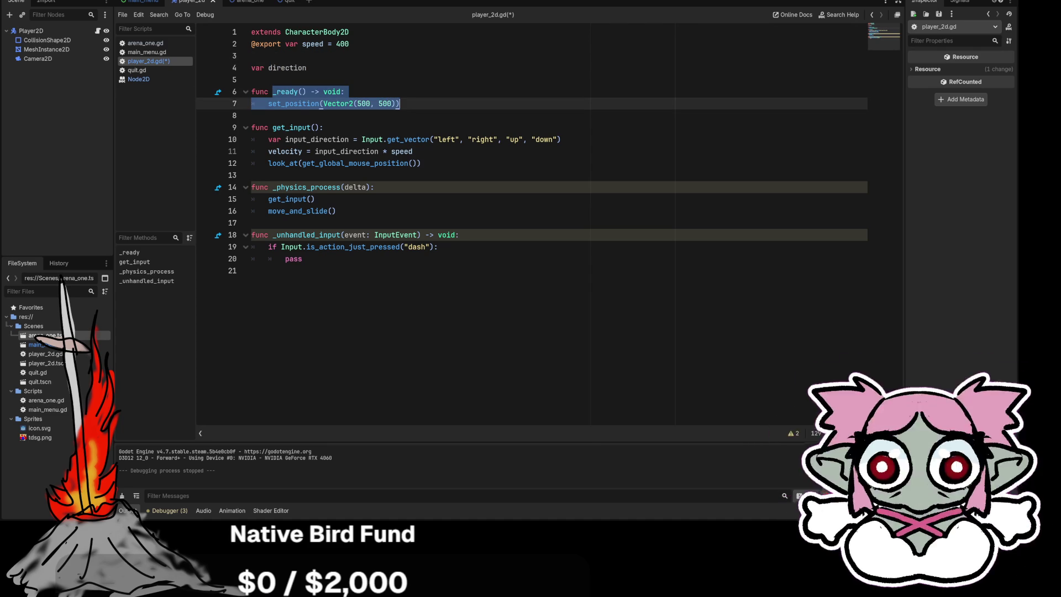
left_click(307, 68)
key("ctrl+BackSpace")
key("ctrl+BackSpace")
key("BackSpace")
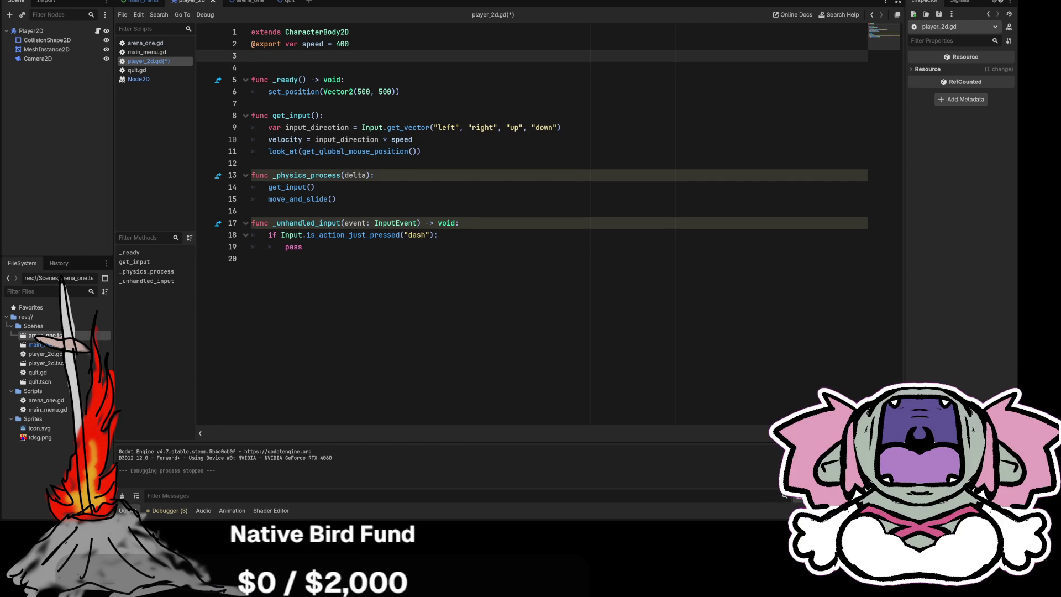
Add a 'var direction =' line near the top of get_input, after input_direction
left_click(315, 186)
left_click(323, 116)
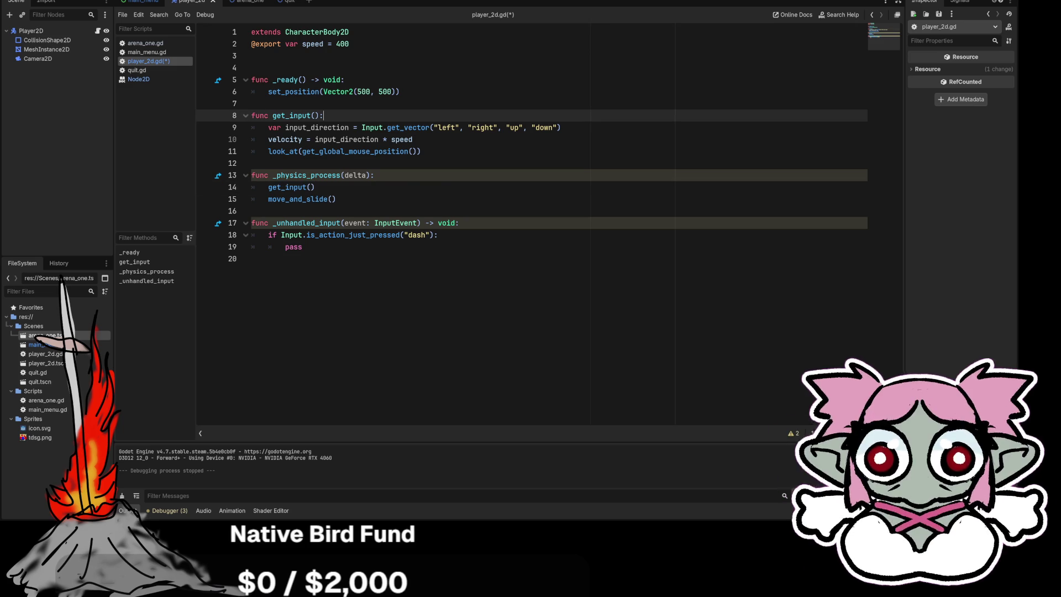
key("Return")
key("Down")
key("End")
key("Return")
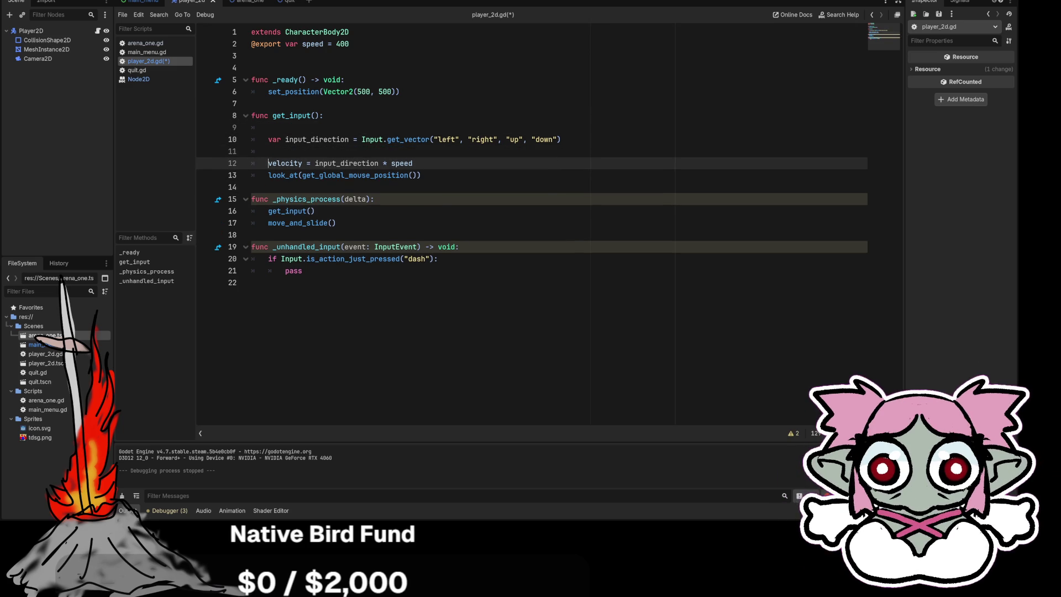
key("Up")
key("Up")
type("var ")
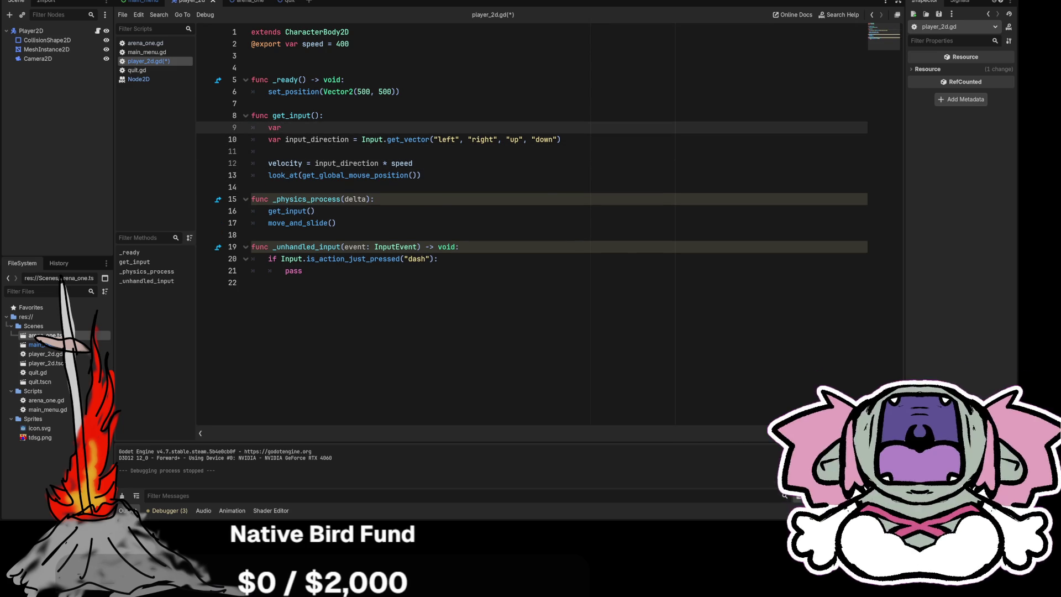
type("direction -")
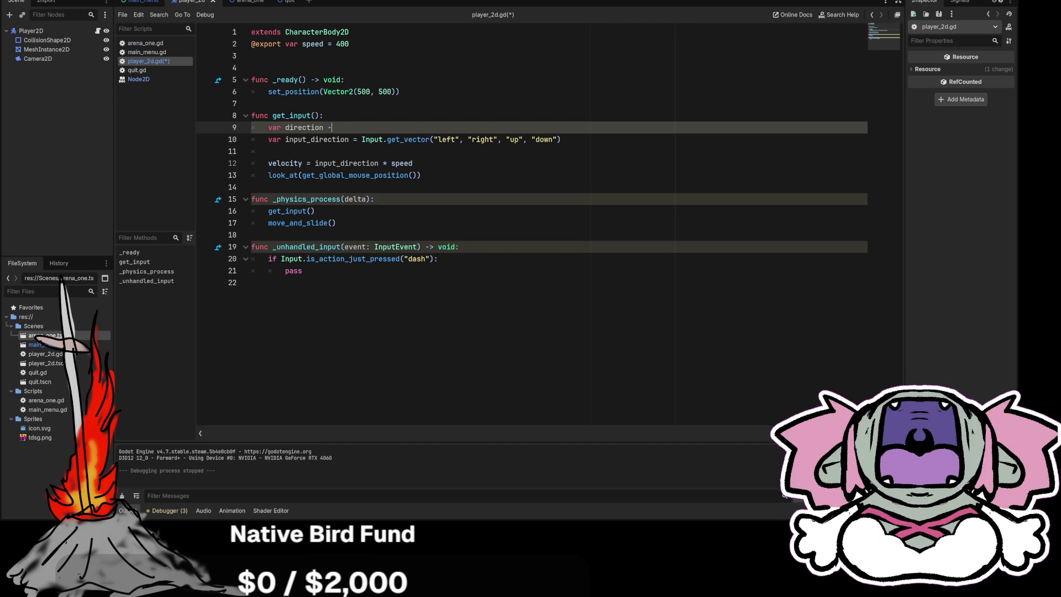
key("BackSpace")
type("=")
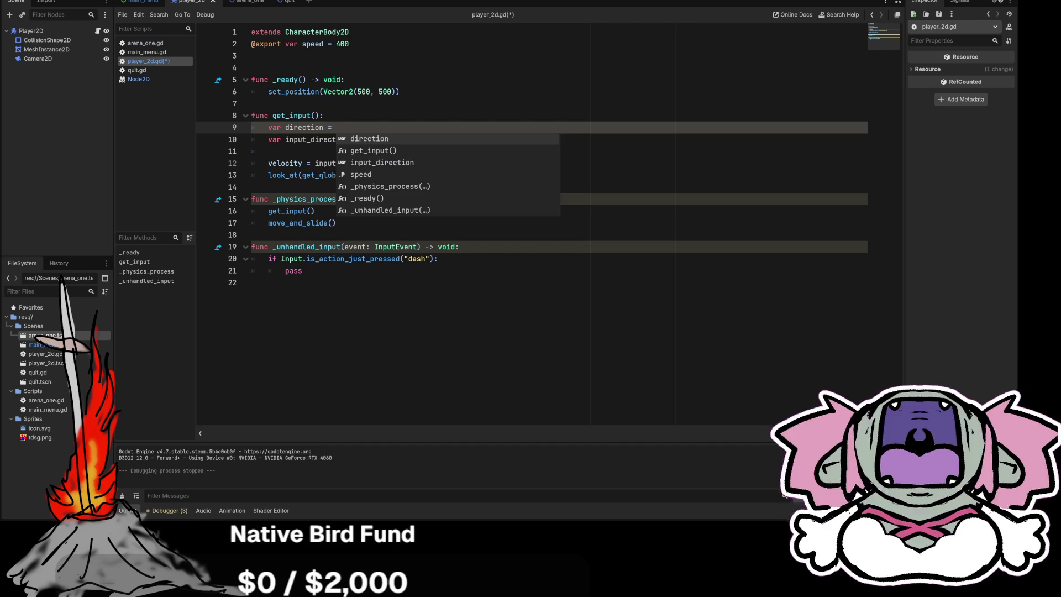
left_click(250, 282)
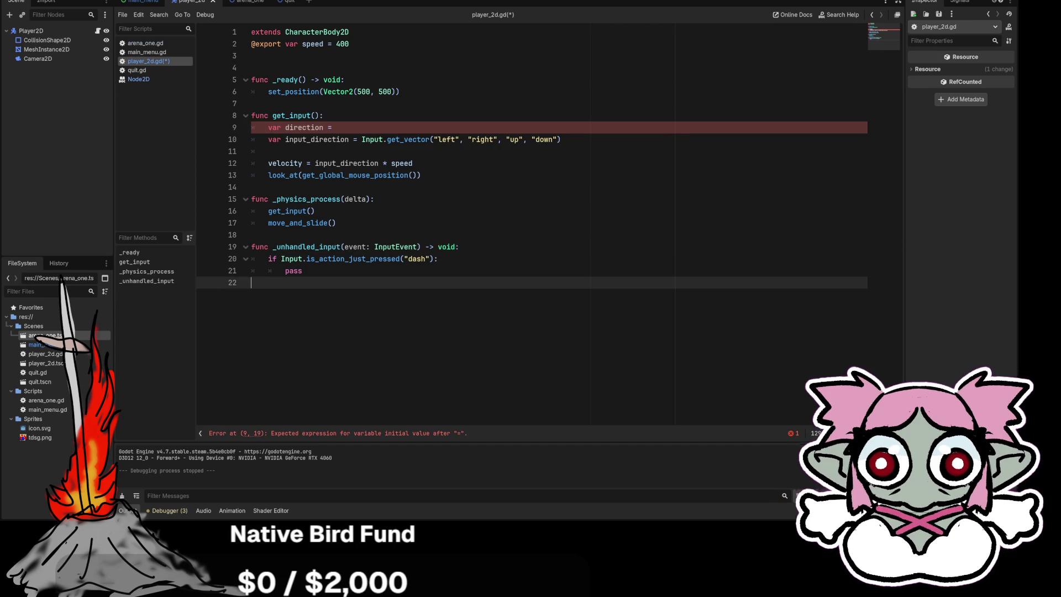
Assign get_global_mouse_position() to direction and change line 13 to look_at(direction)
left_click_drag(415, 175, 302, 175)
key("ctrl+c")
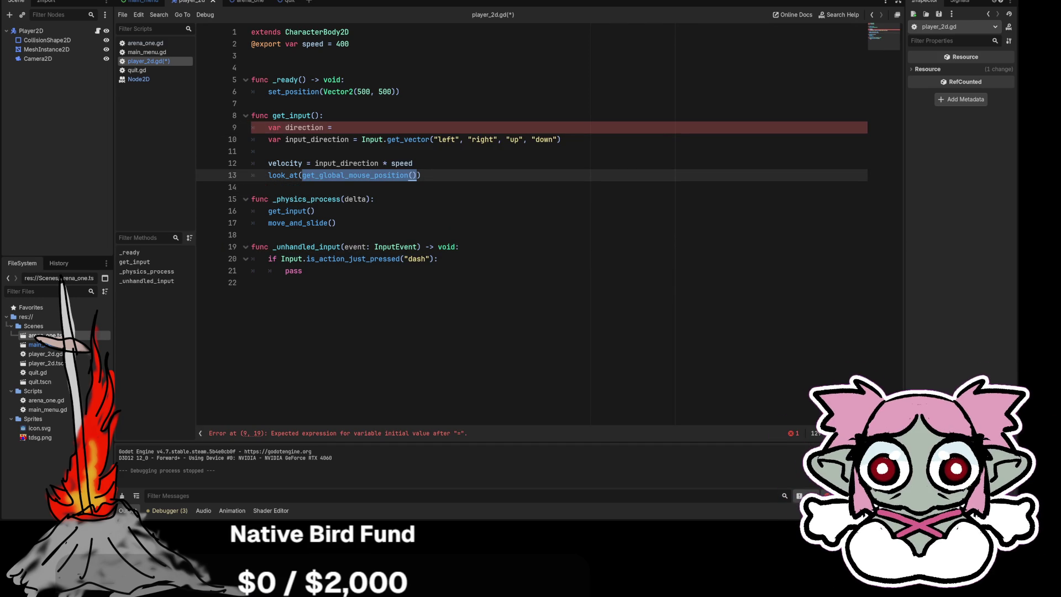
left_click(332, 127)
key("ctrl+v")
left_click(251, 186)
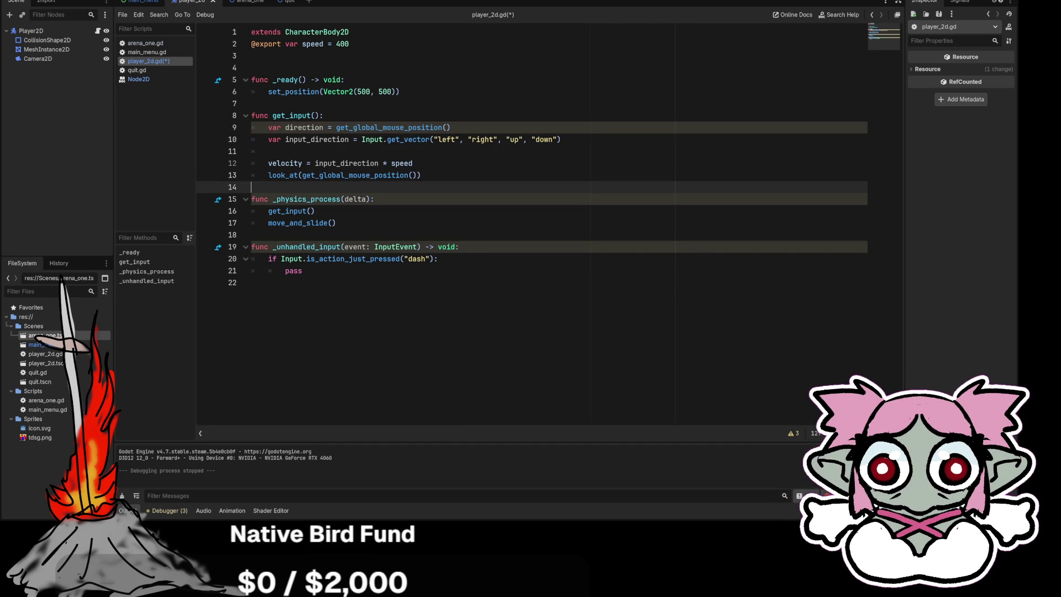
left_click_drag(416, 175, 301, 175)
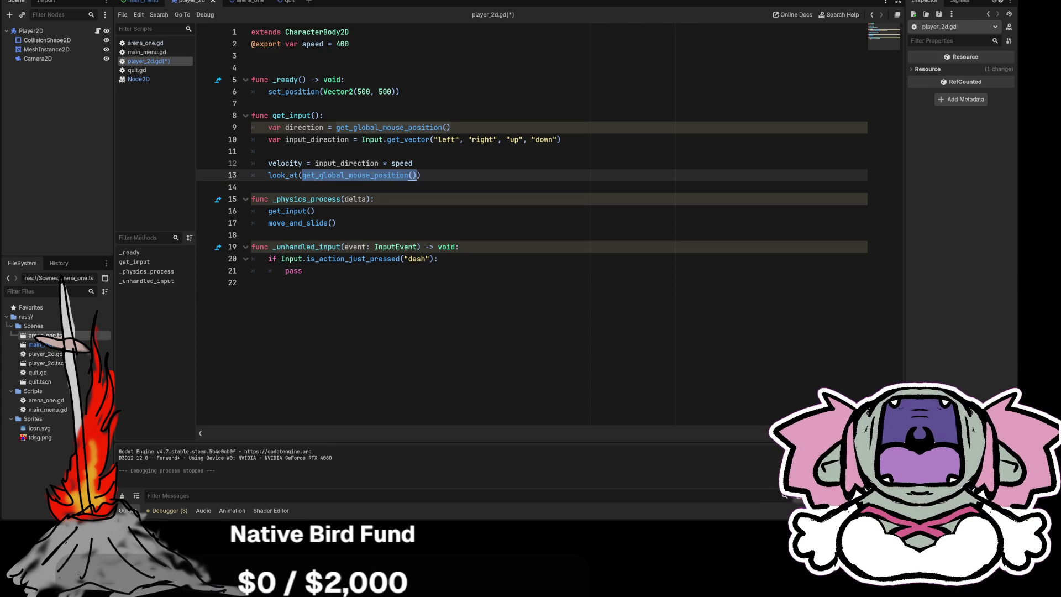
type("direction")
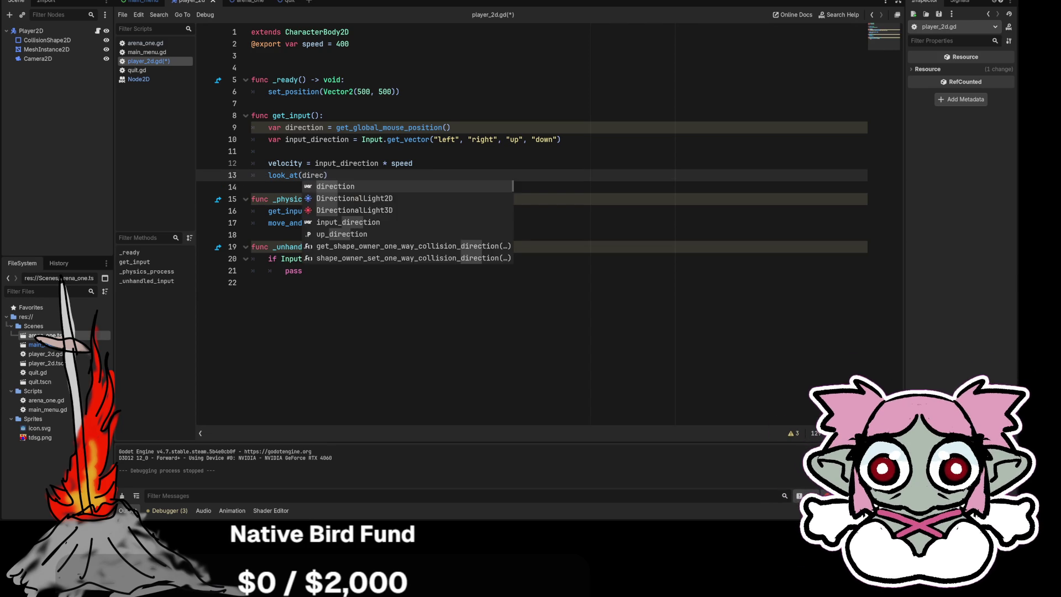
Replace the pass on line 21 with an empty indented line under the dash check
left_click(251, 282)
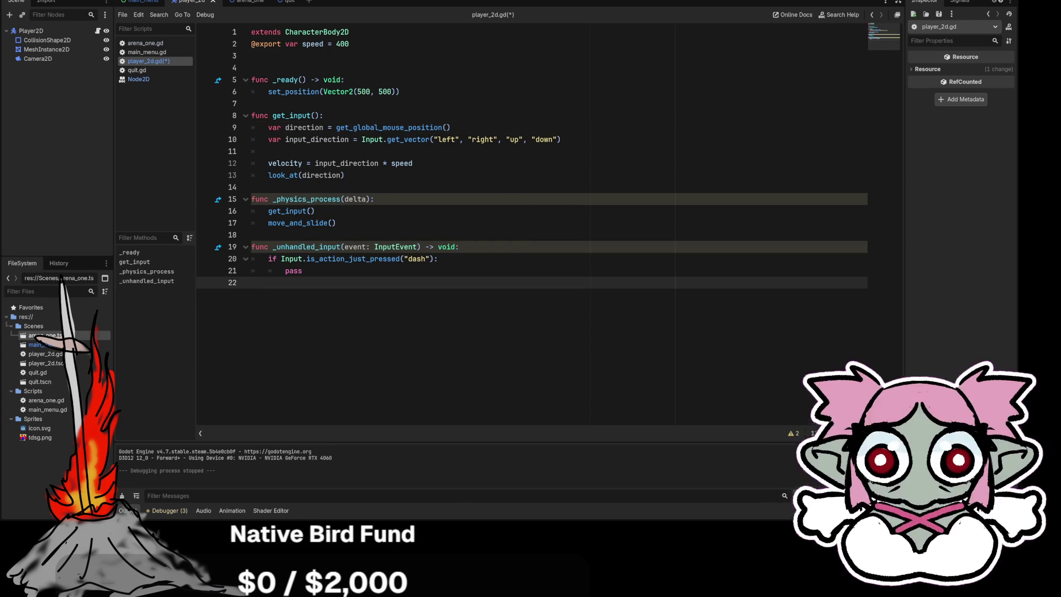
double_click(294, 271)
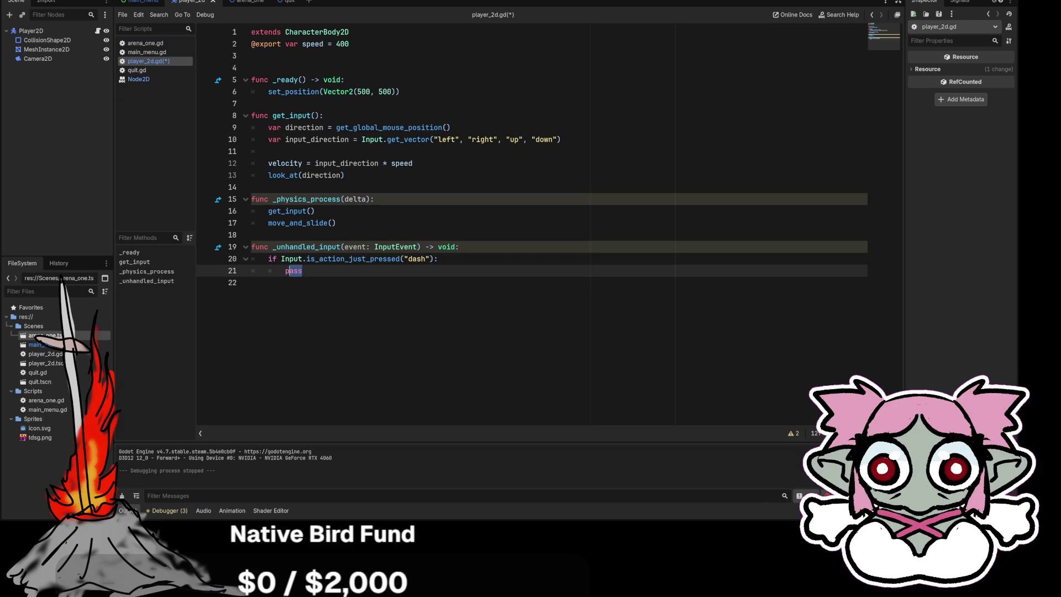
key("Return")
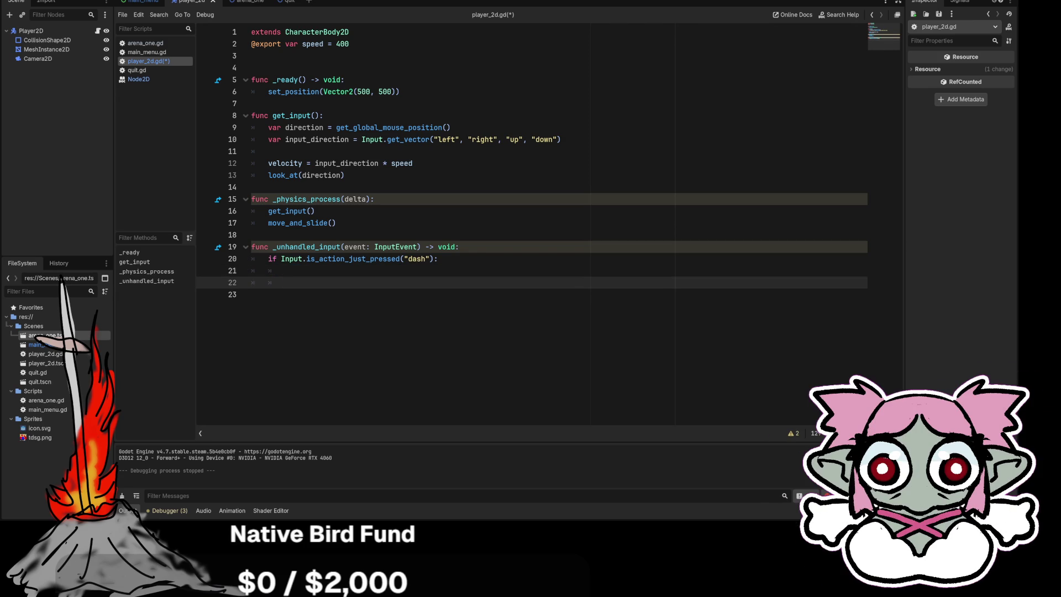
left_click(285, 271)
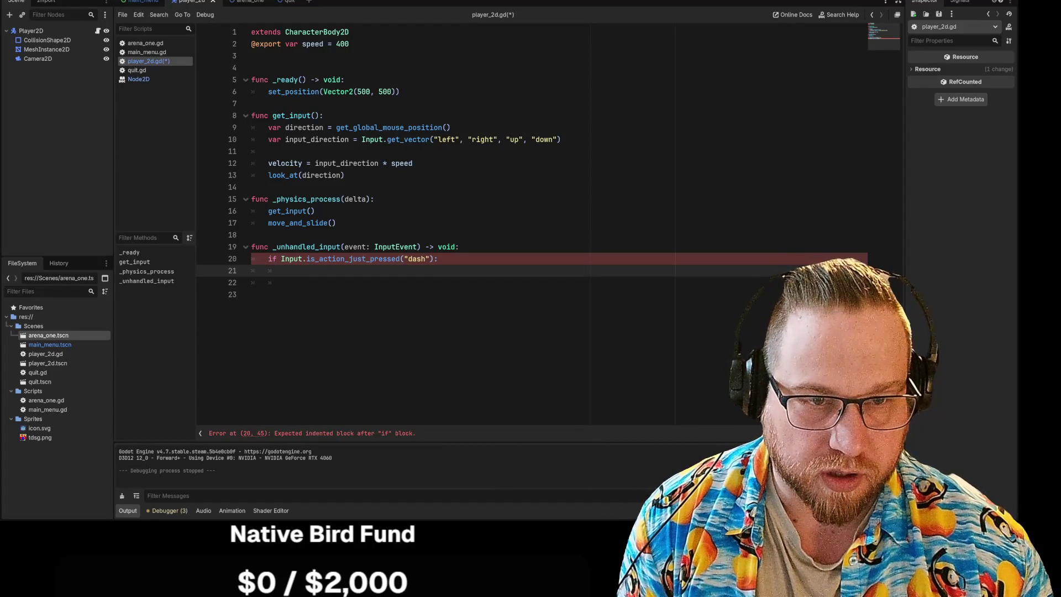
Write velocity = direction under the dash check using autocomplete
type("velco")
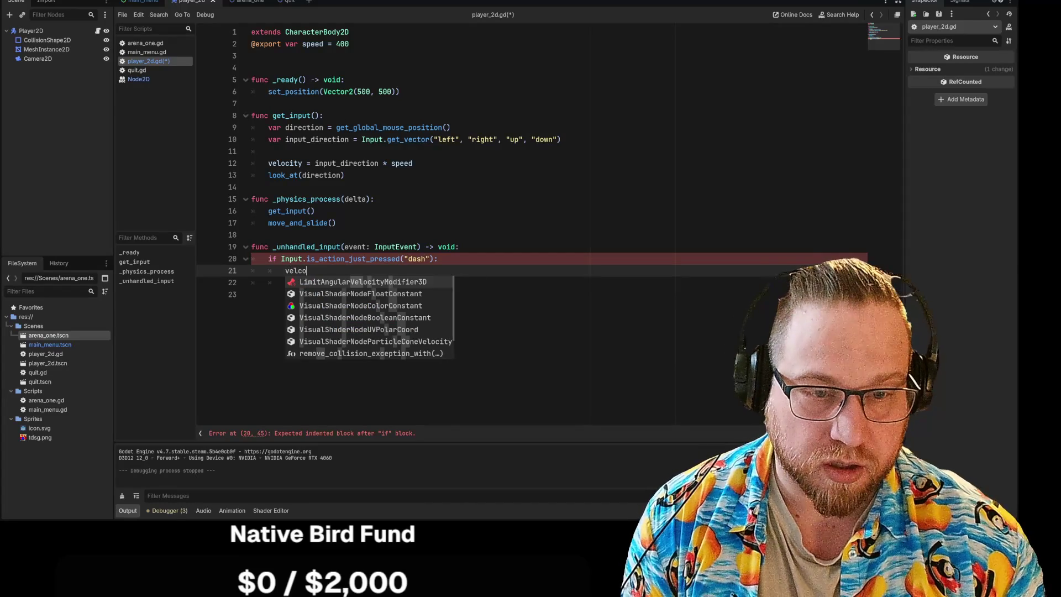
key("BackSpace")
key("BackSpace")
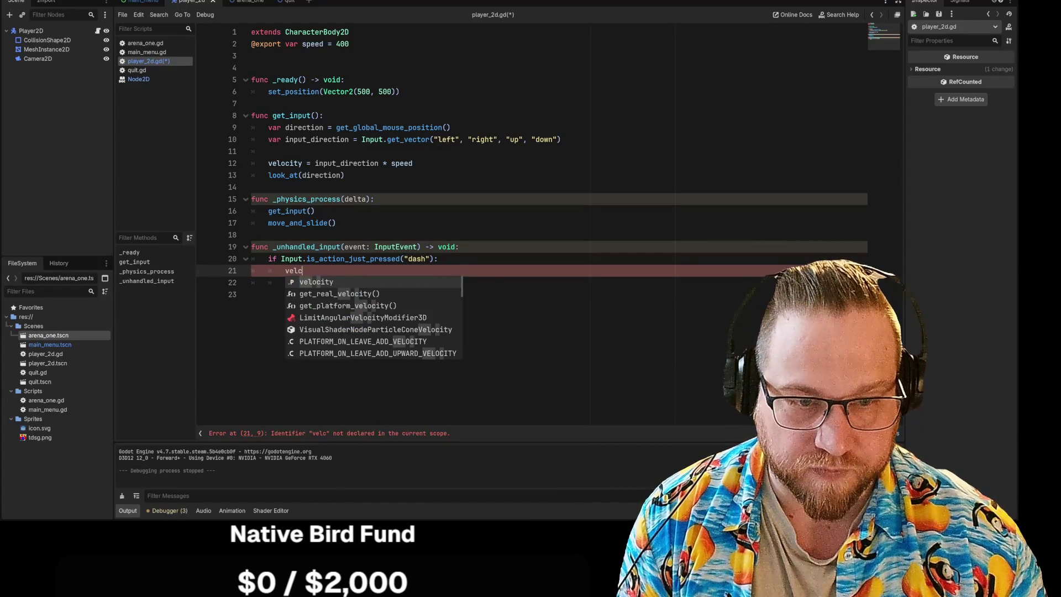
key("Return")
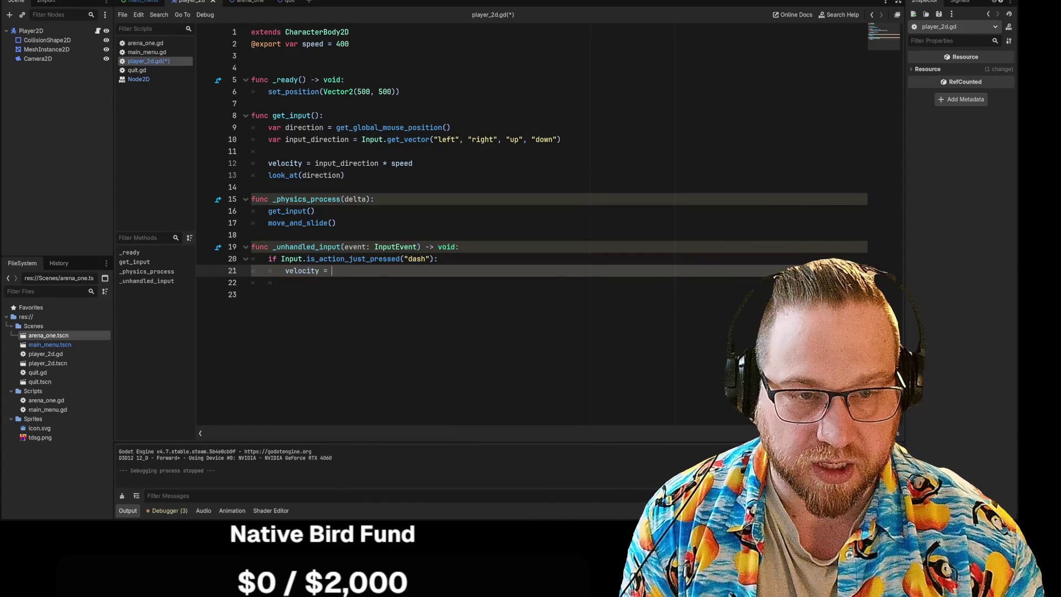
type("DirAcc")
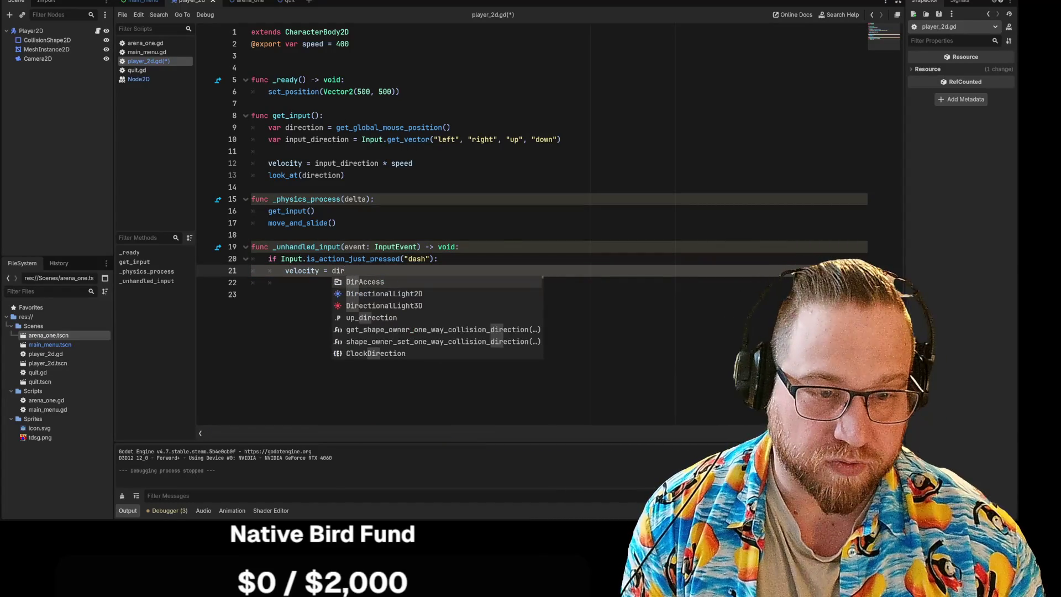
key("BackSpace")
key("BackSpace")
key("BackSpace")
type("direction")
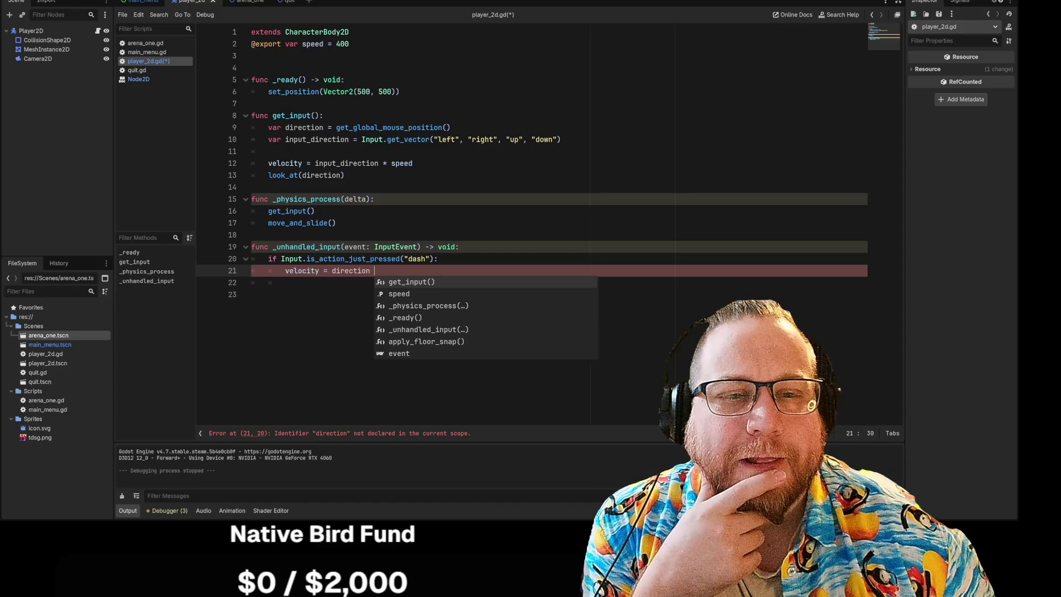
Delete the var direction line from get_input, along with its empty line
mouse_move(268, 127)
left_mouse_down()
mouse_move(353, 140)
mouse_move(450, 127)
left_mouse_up()
left_click(561, 139)
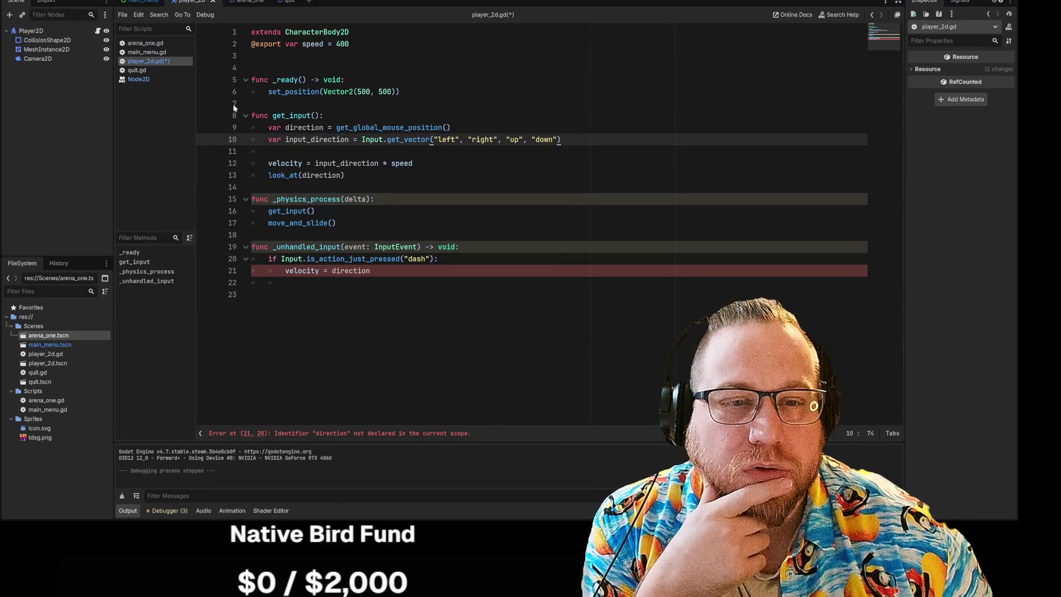
left_click_drag(268, 127, 450, 127)
key("ctrl+c")
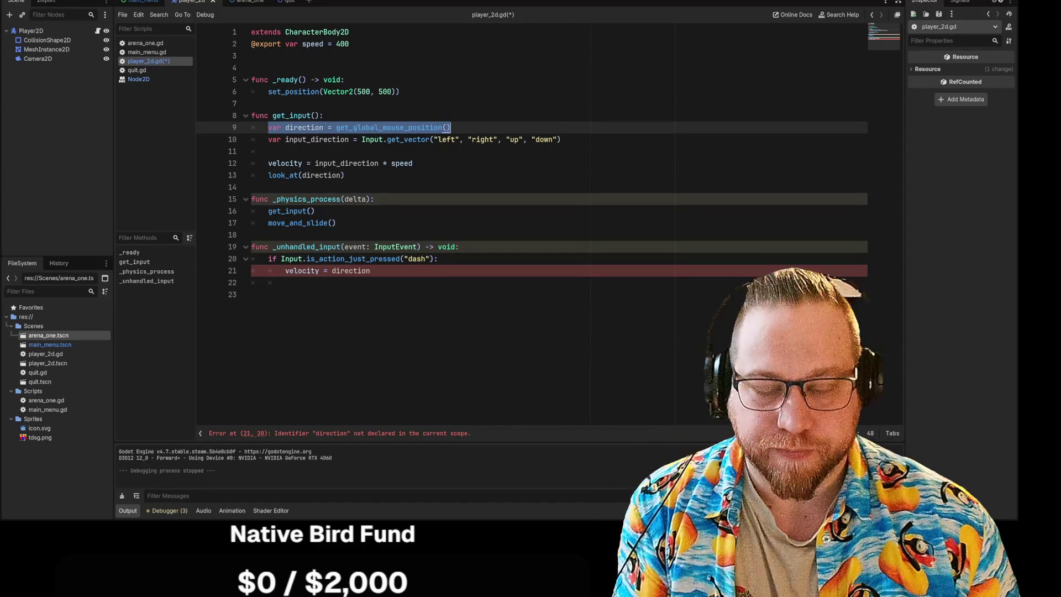
key("BackSpace")
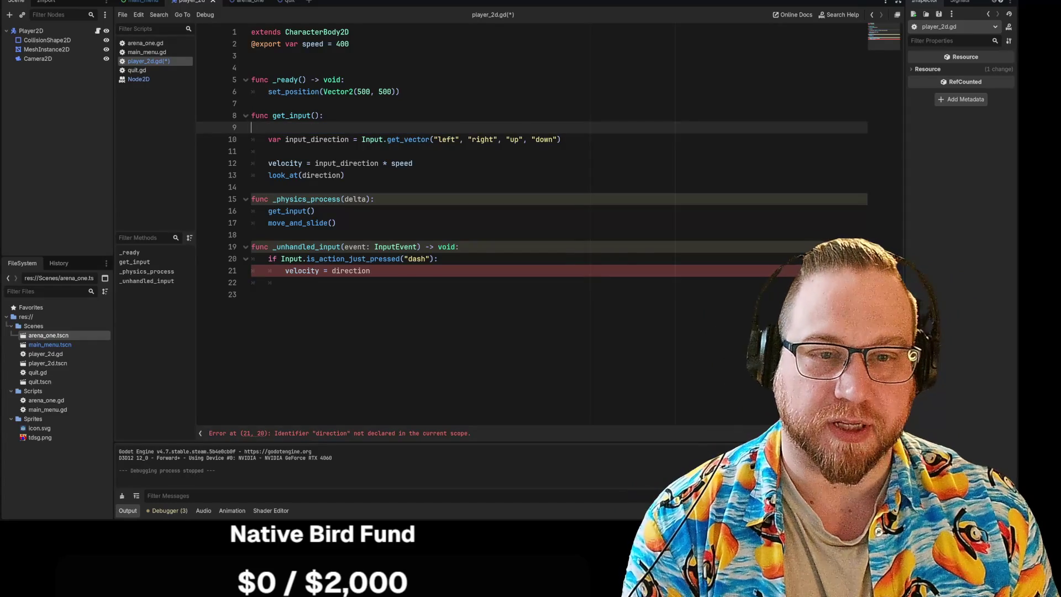
key("BackSpace")
left_click(381, 187)
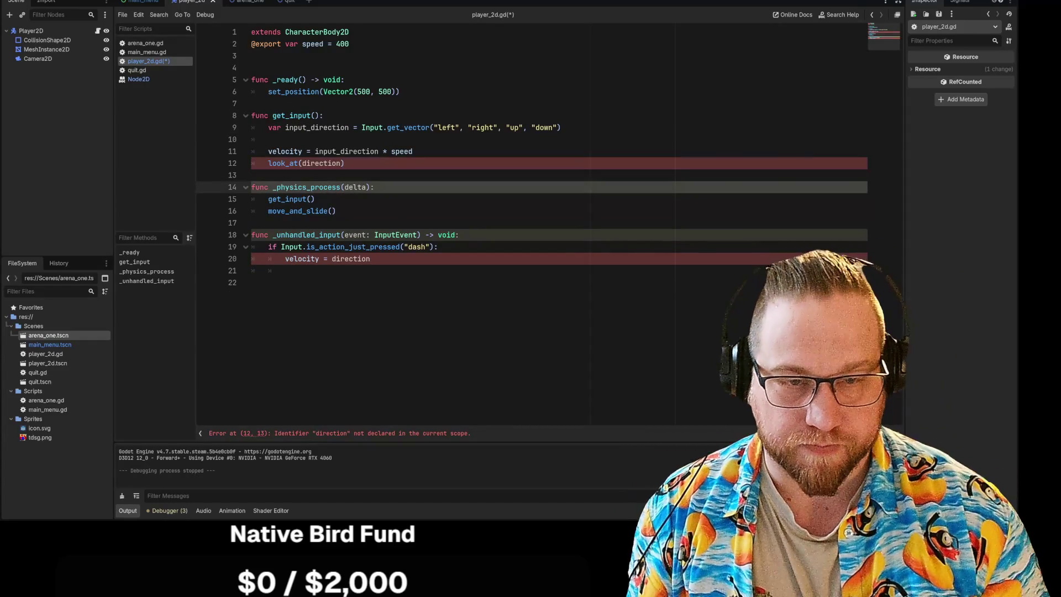
Paste the direction line into _physics_process and replace direction in look_at and the dash velocity with get_global_mouse_position()
key("Return")
key("ctrl+v")
left_click(251, 294)
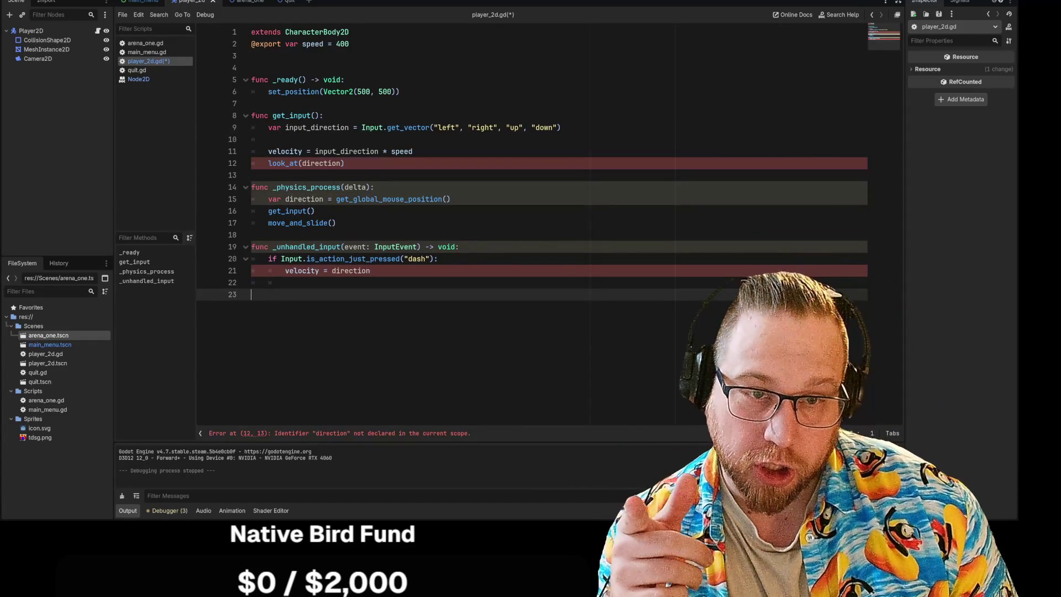
left_click_drag(450, 199, 336, 199)
key("ctrl+c")
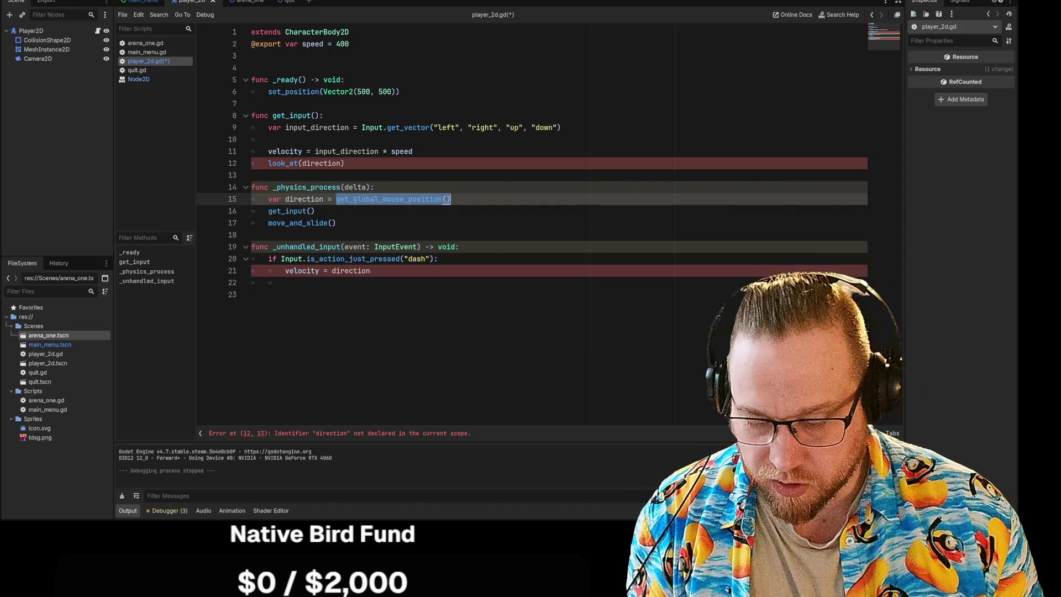
double_click(321, 163)
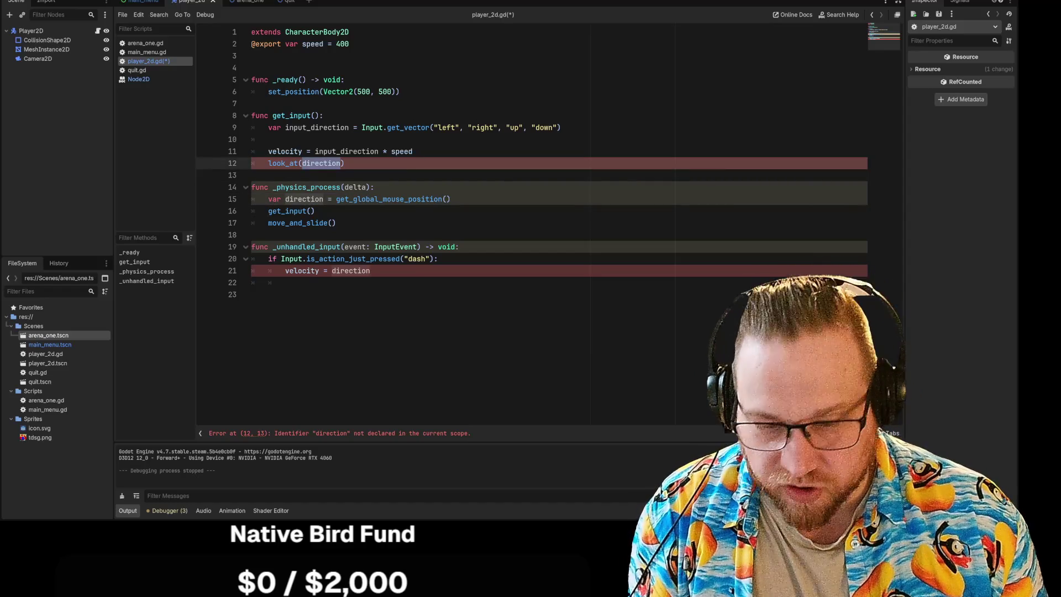
key("ctrl+v")
double_click(350, 271)
key("ctrl+v")
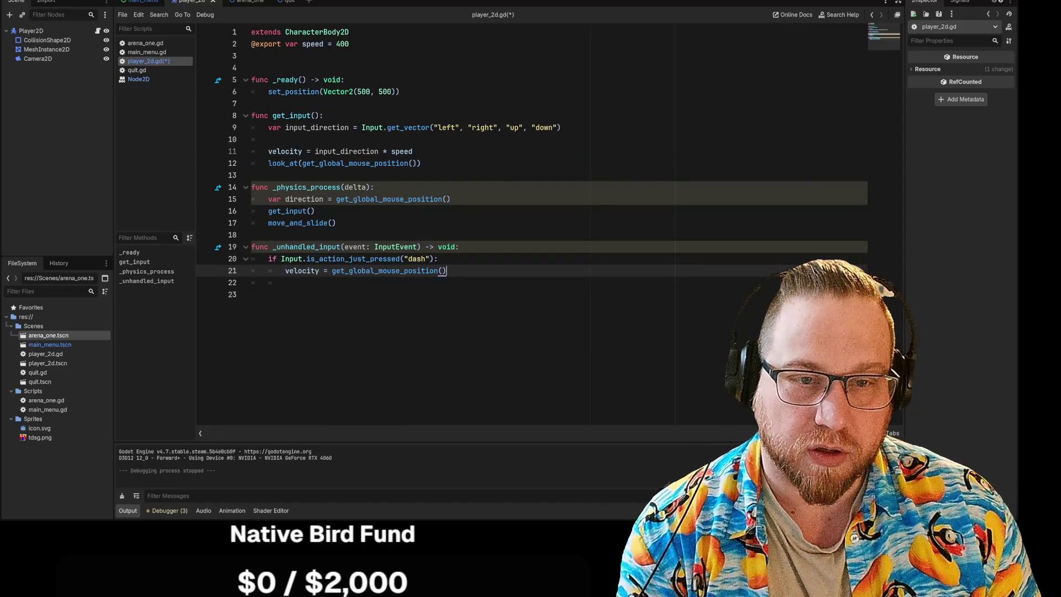
Remove the now-unused direction variable line from _physics_process
left_click(268, 139)
key("BackSpace")
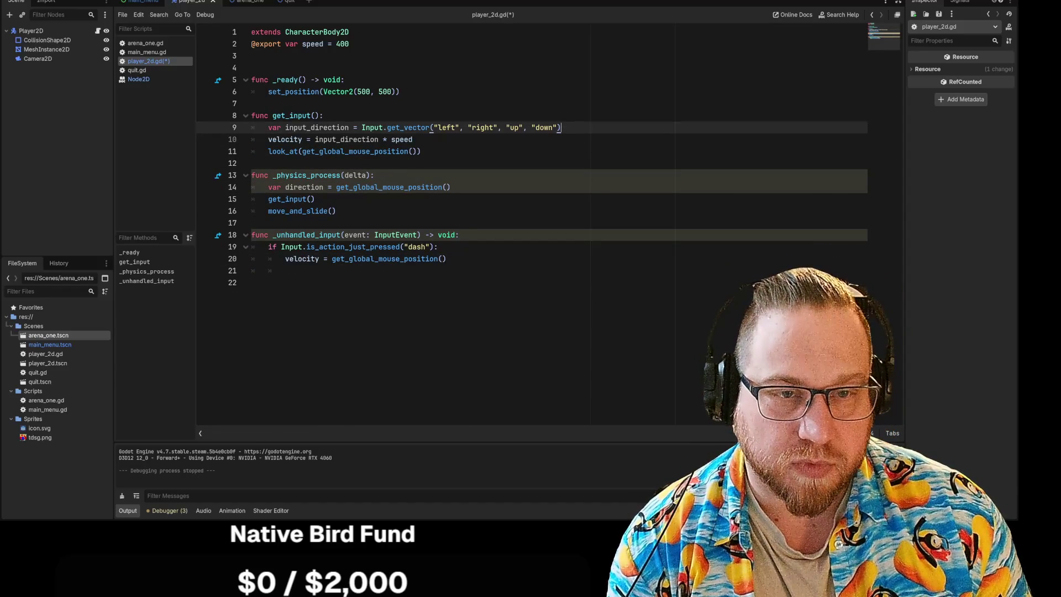
key("Return")
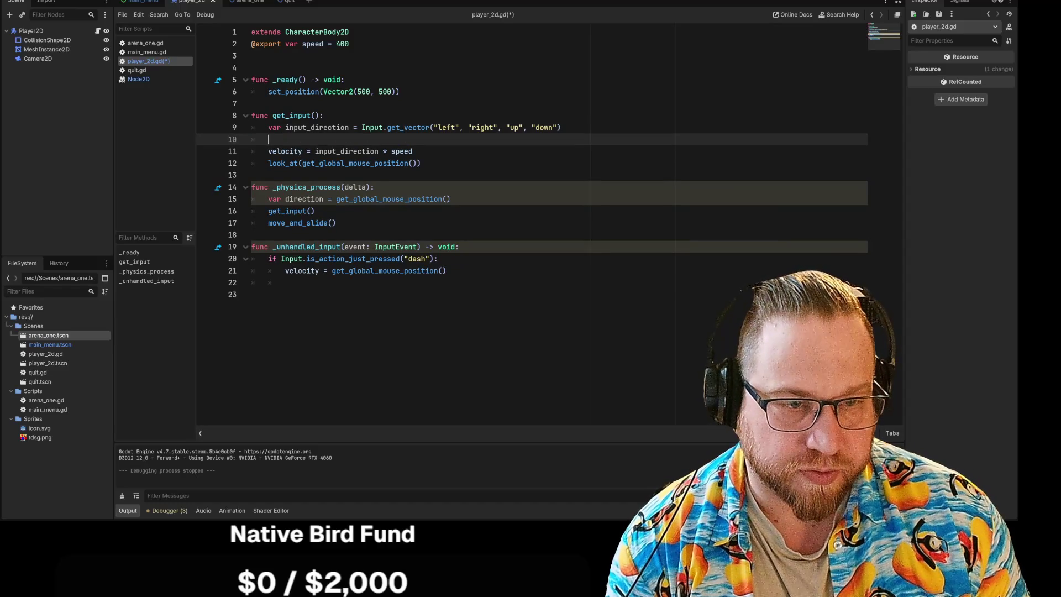
left_click(450, 199)
key("shift+Home")
key("BackSpace")
key("BackSpace")
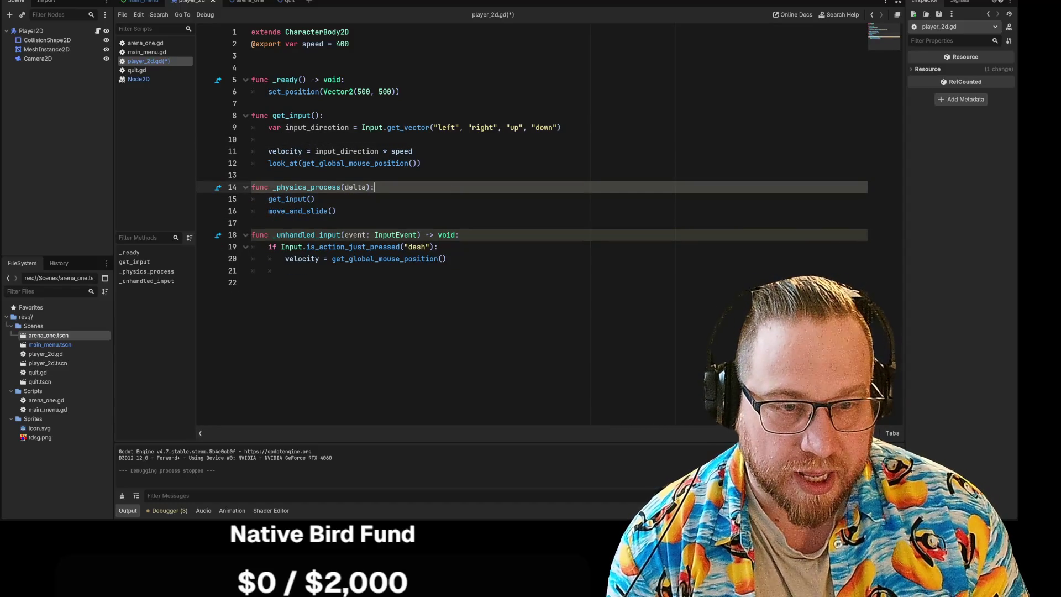
left_click(450, 259)
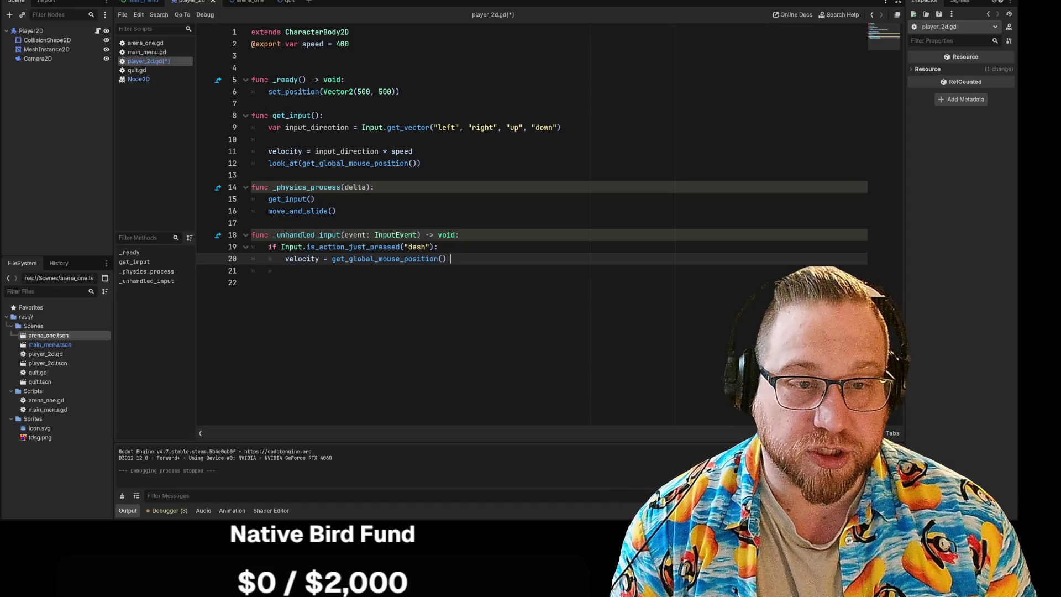
left_click(421, 163)
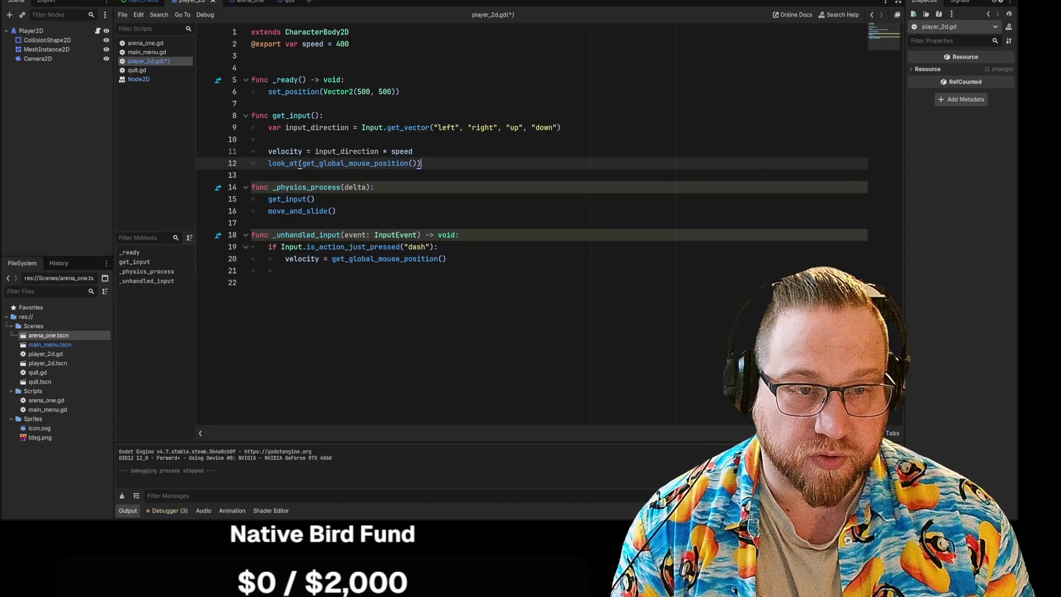
left_click_drag(314, 150, 391, 151)
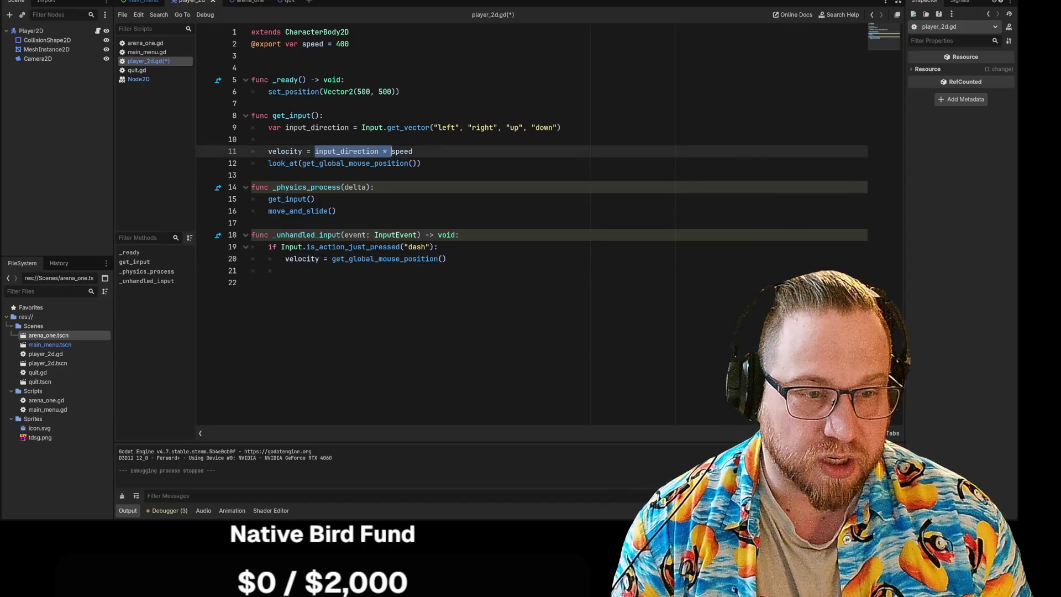
left_click(450, 258)
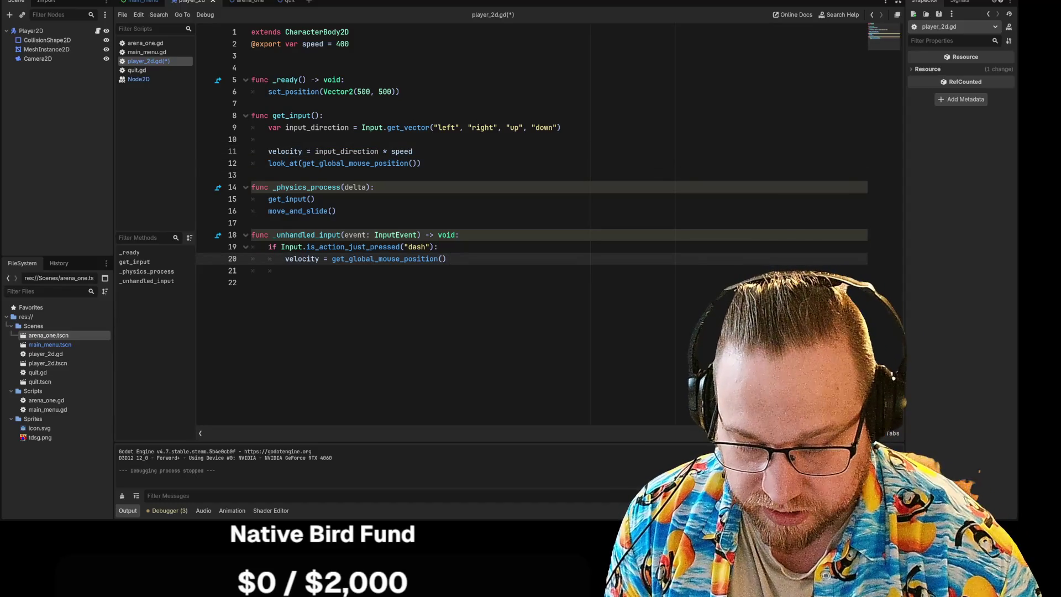
Make the dash line read velocity = get_global_mouse_position() * speed, then save and run with F5
type("*")
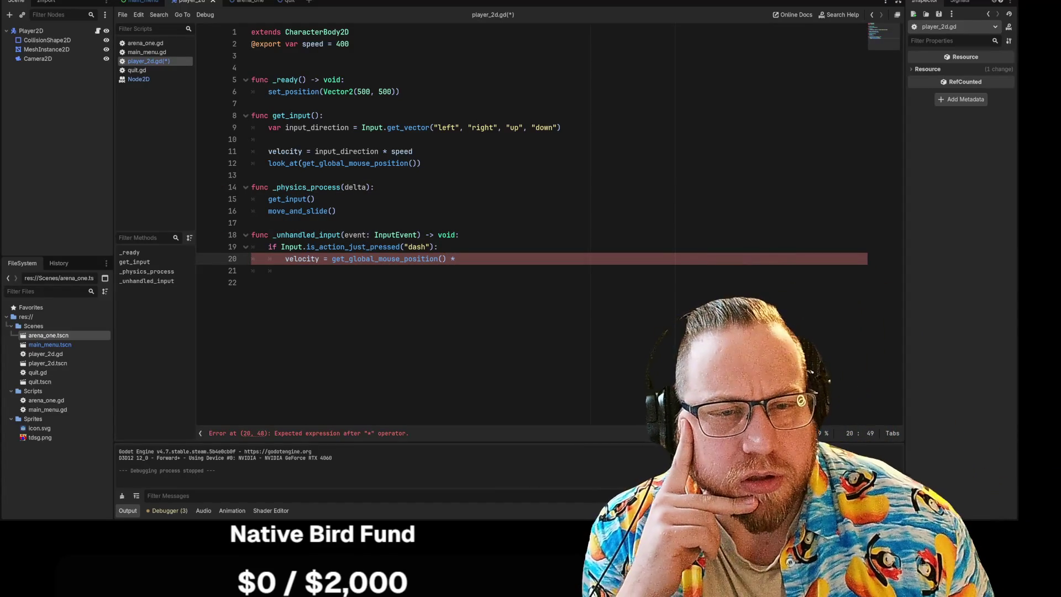
mouse_move(284, 151)
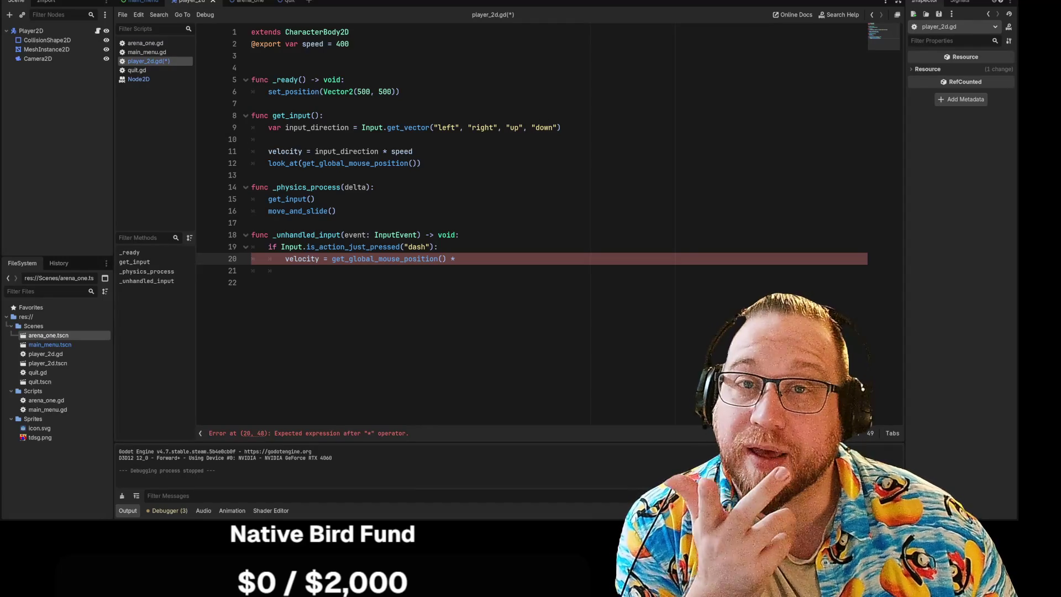
type("speed")
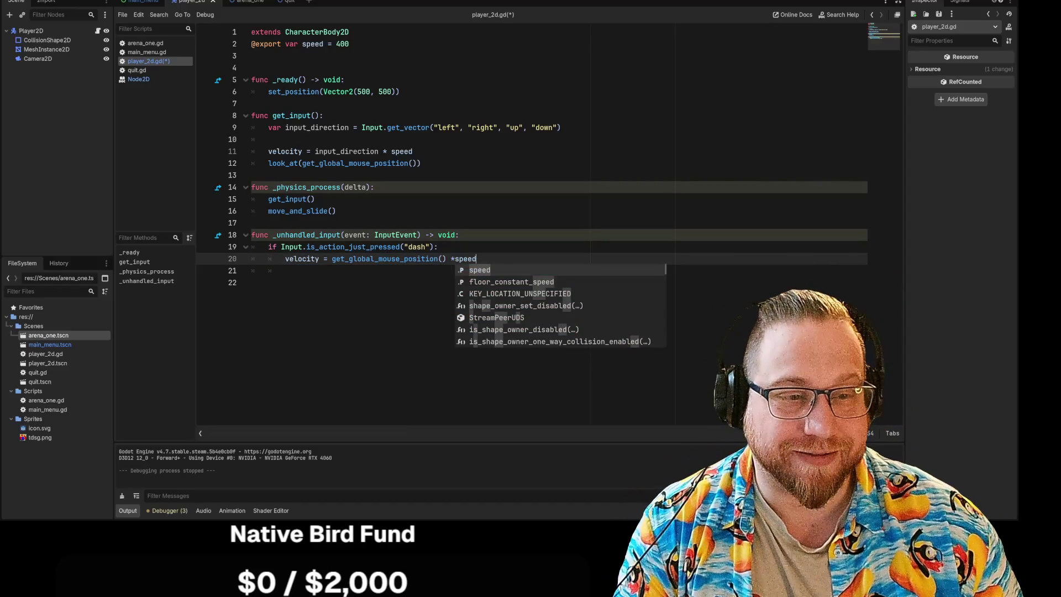
left_click(452, 258)
left_click(252, 282)
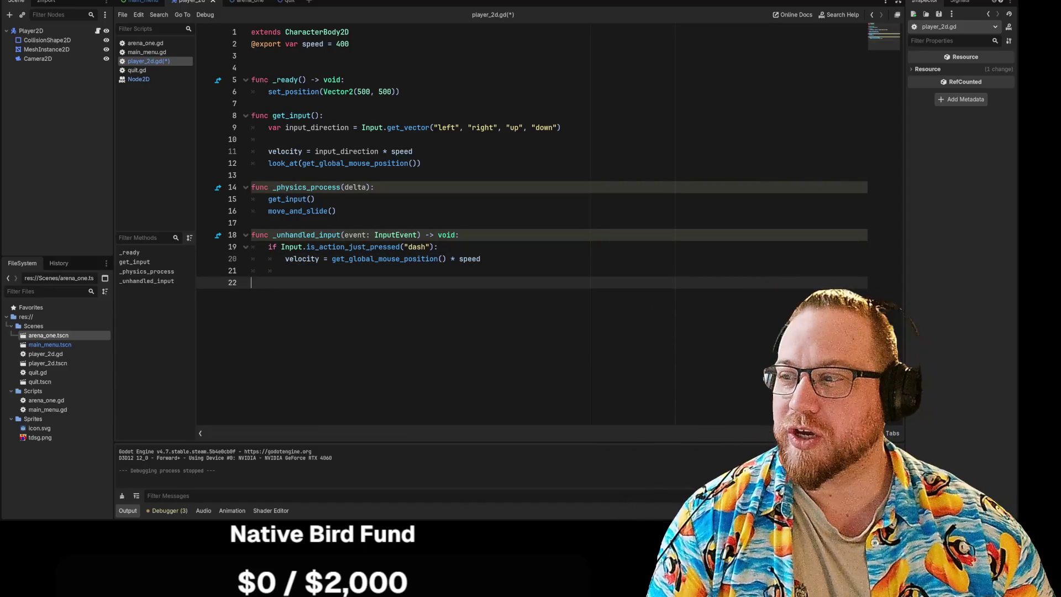
key("F5")
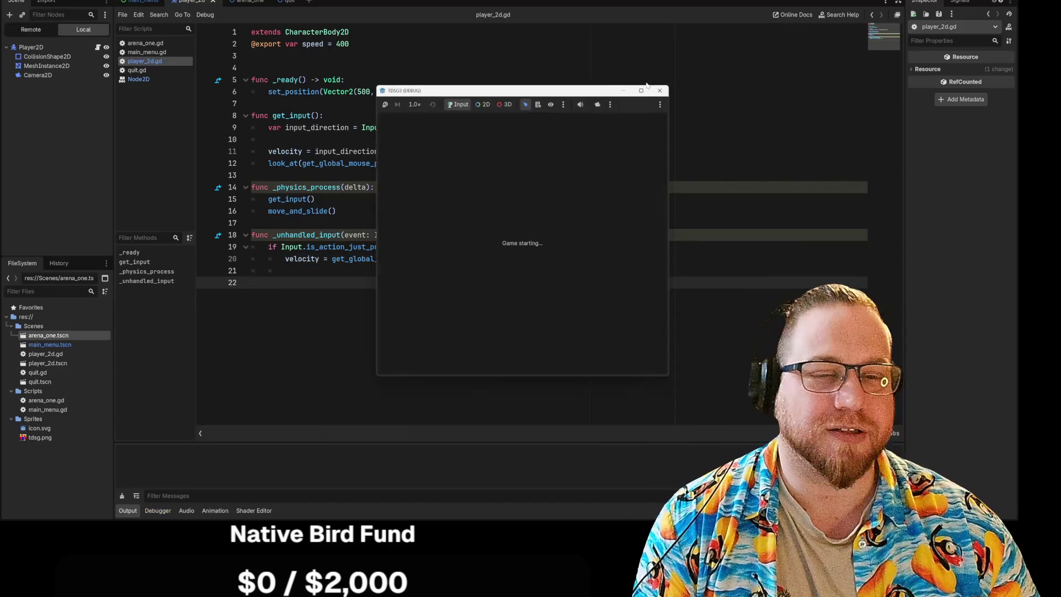
Play from the main menu, test dashing toward three spots, then stop the game with F8
left_click(555, 279)
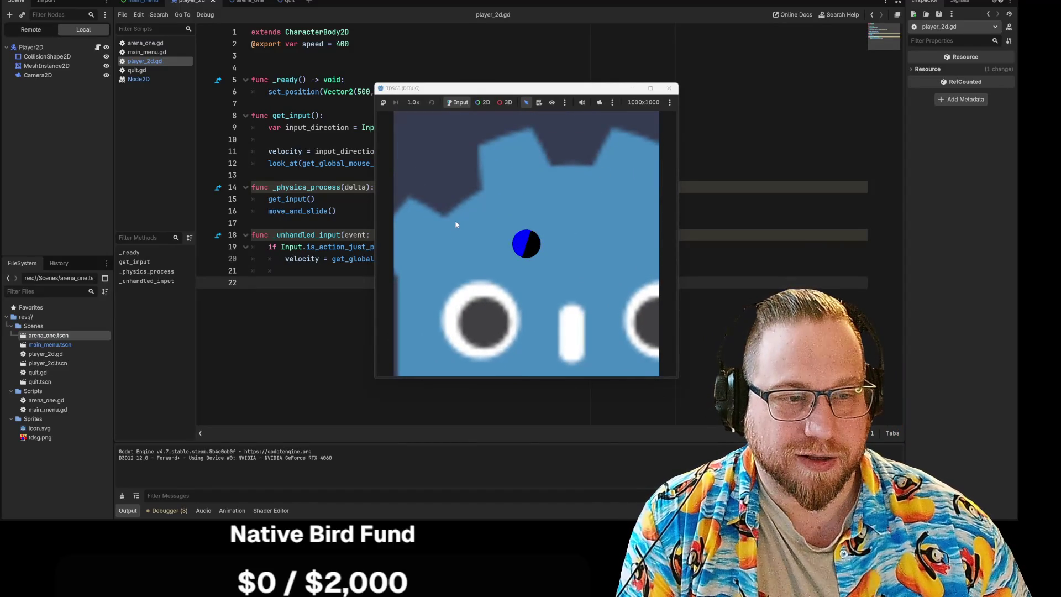
left_click(458, 231)
left_click(571, 224)
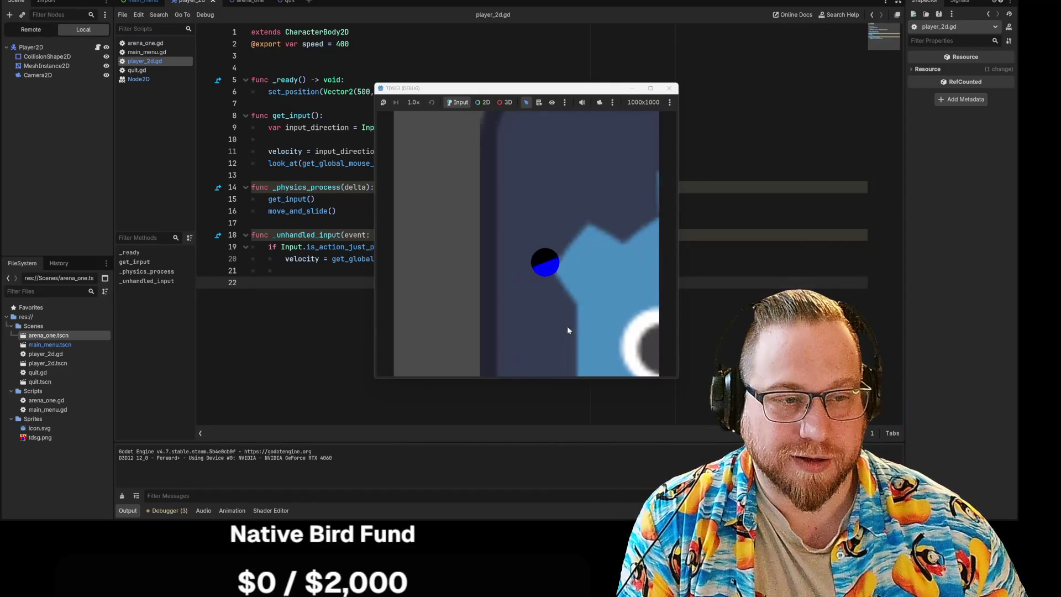
left_click(569, 329)
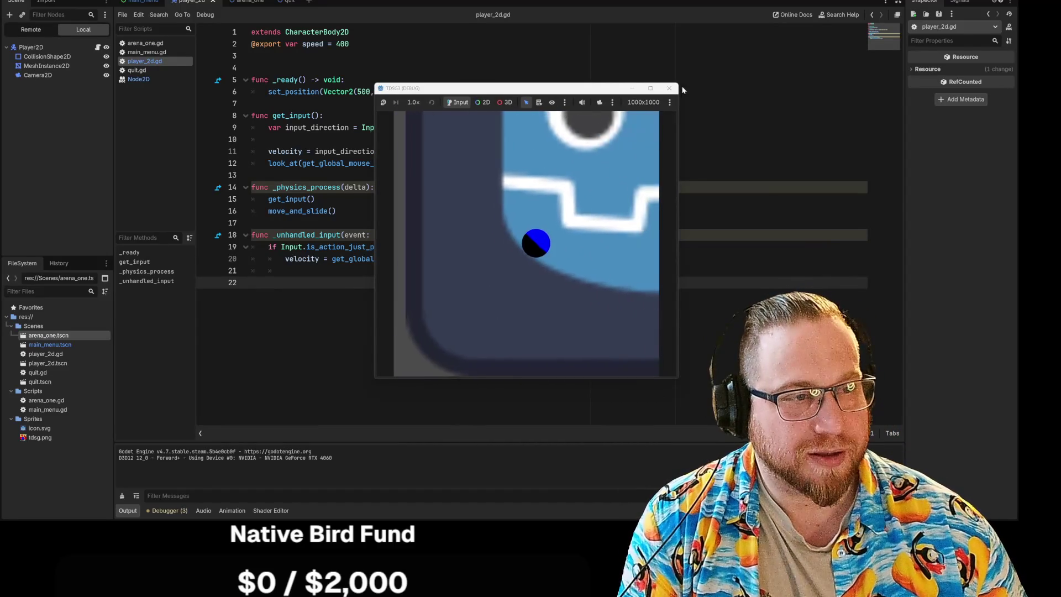
key("F8")
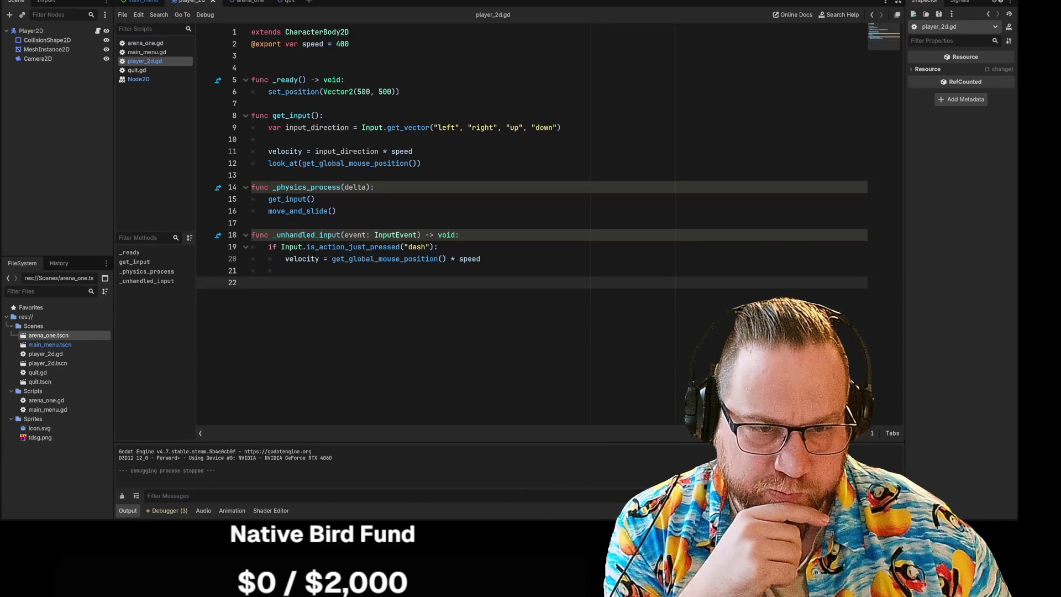
Copy move_and_slide() from line 16 into the dash branch on line 21, then run the game with F5
left_click_drag(268, 210, 336, 211)
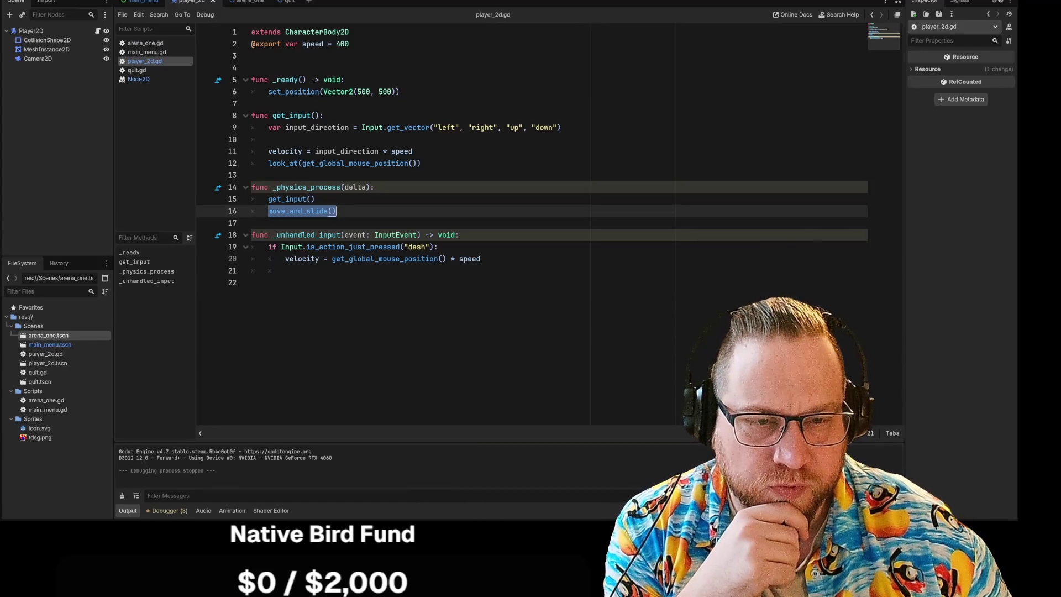
left_click(254, 282)
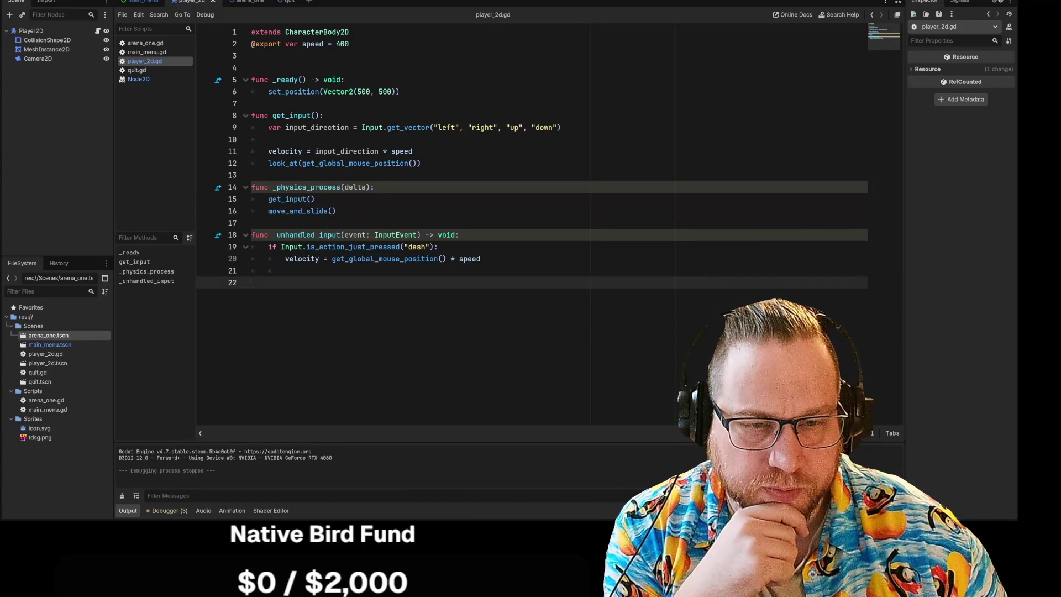
left_click(285, 270)
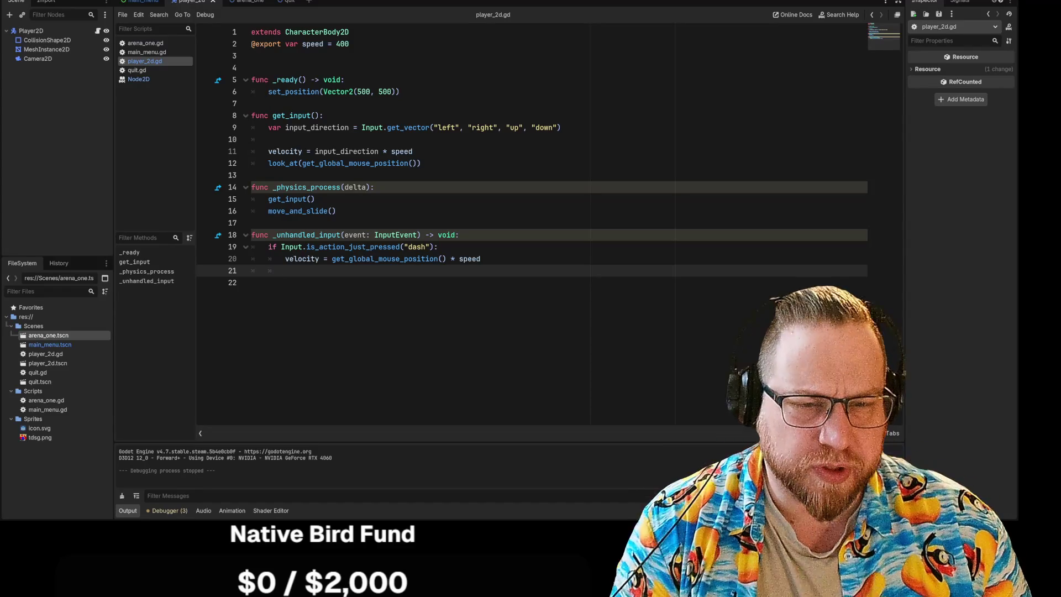
left_click(437, 247)
left_click(315, 199)
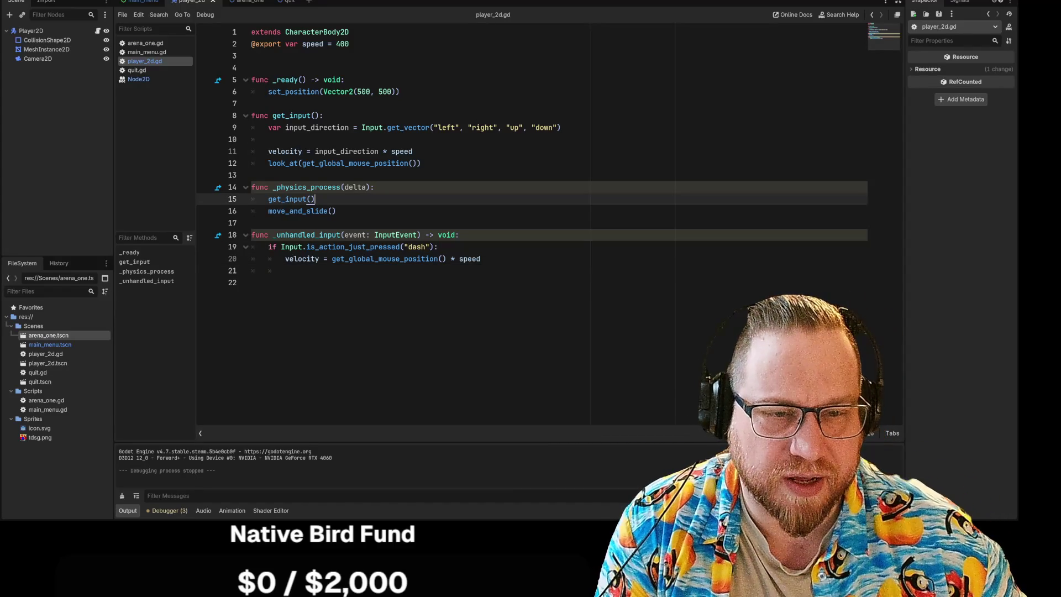
left_click_drag(251, 235, 285, 270)
left_click_drag(336, 211, 269, 211)
key("ctrl+c")
left_click(299, 270)
key("ctrl+v")
key("Down")
key("F5")
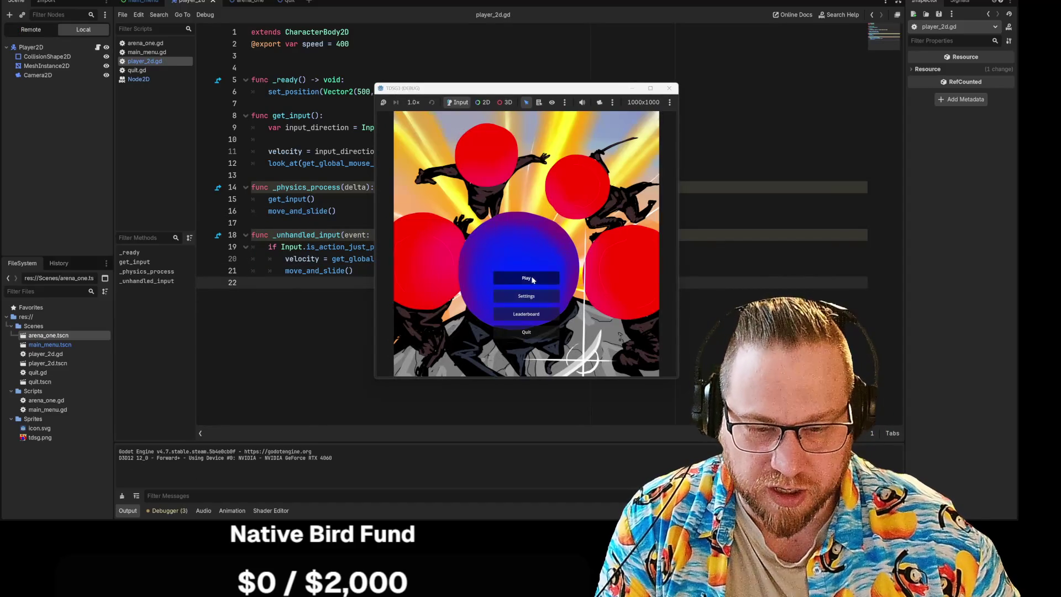
Start play and move the player ball around the arena with WASD
left_click(533, 279)
key("d")
key("w")
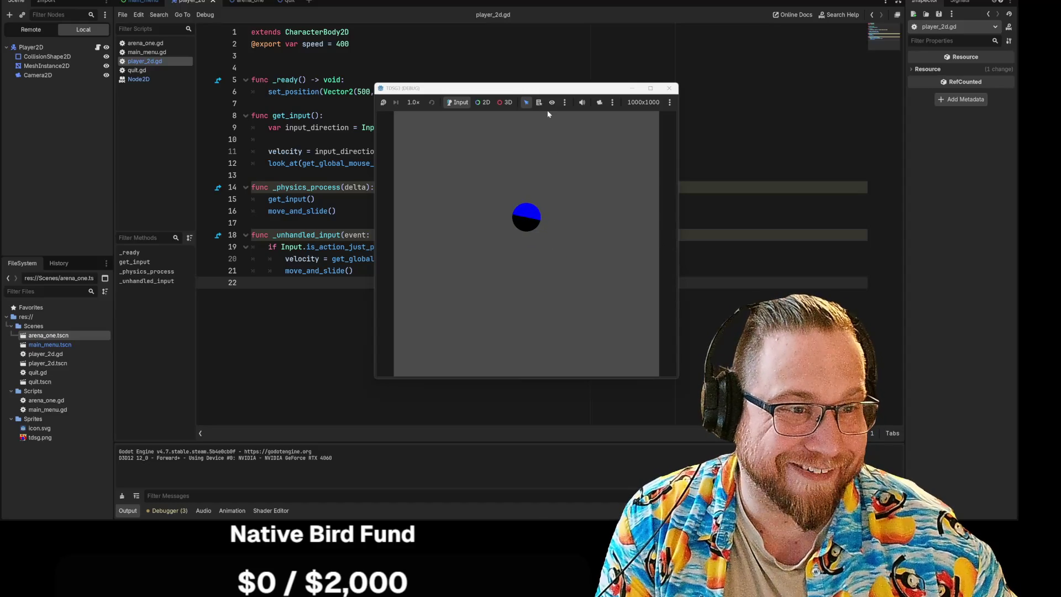
key("a")
key("d")
key("s")
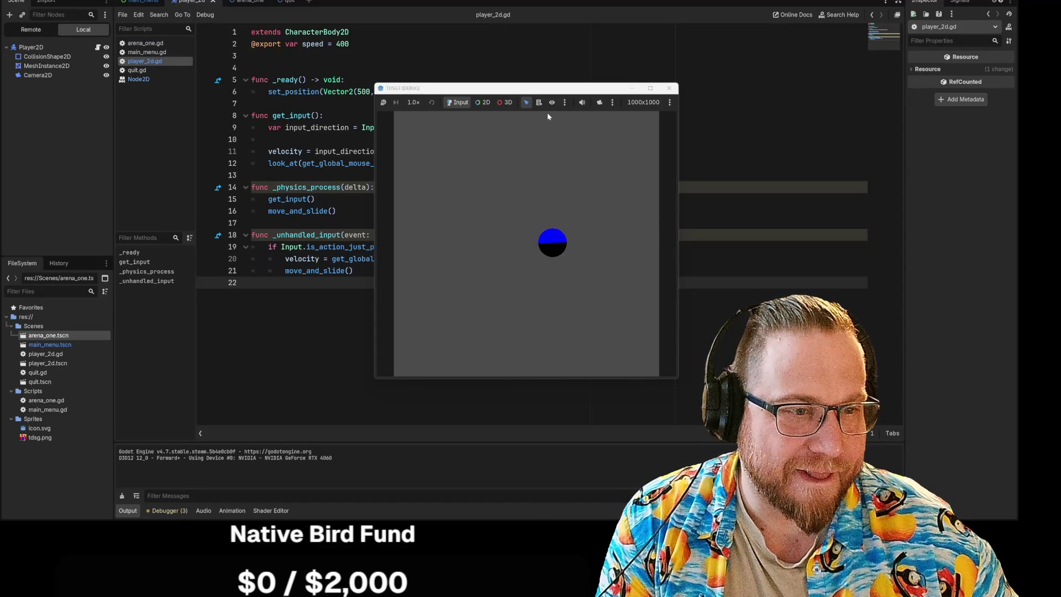
key("a")
key("w")
key("d")
Test the dash toward several spots, then close the game window
left_click(578, 257)
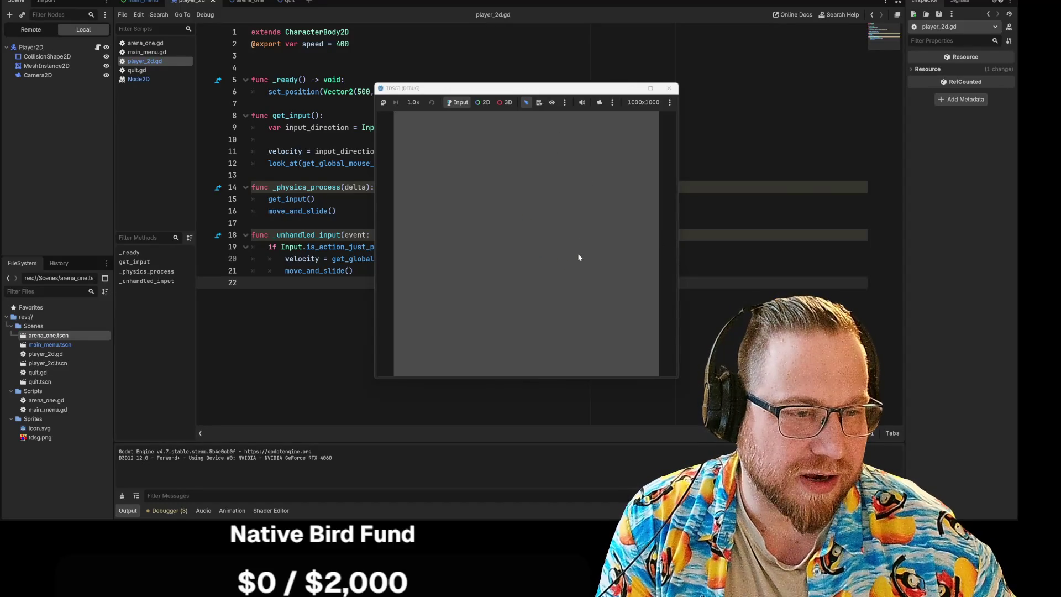
left_click(578, 256)
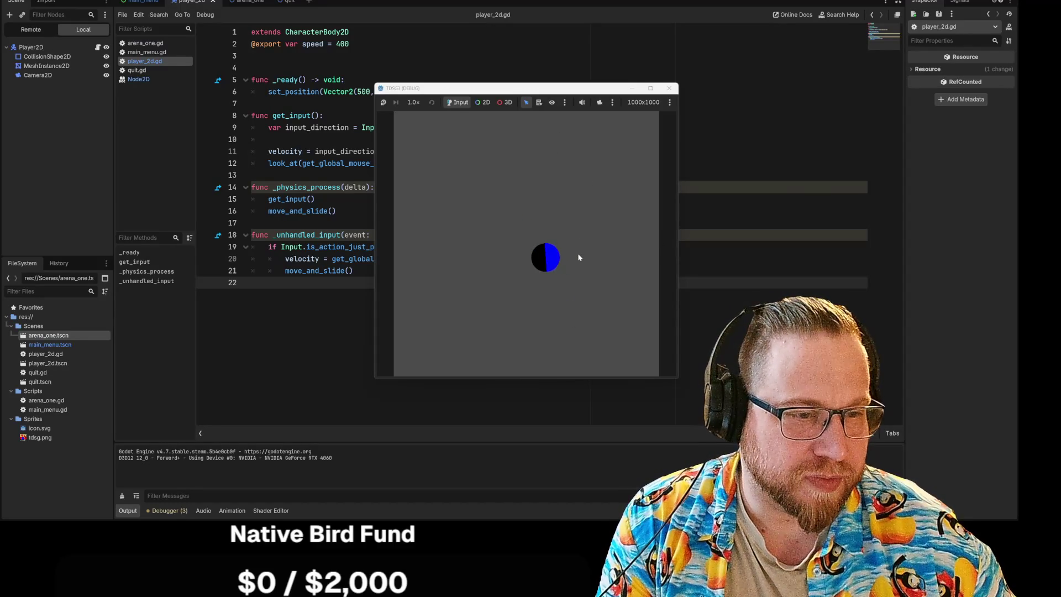
left_click(604, 345)
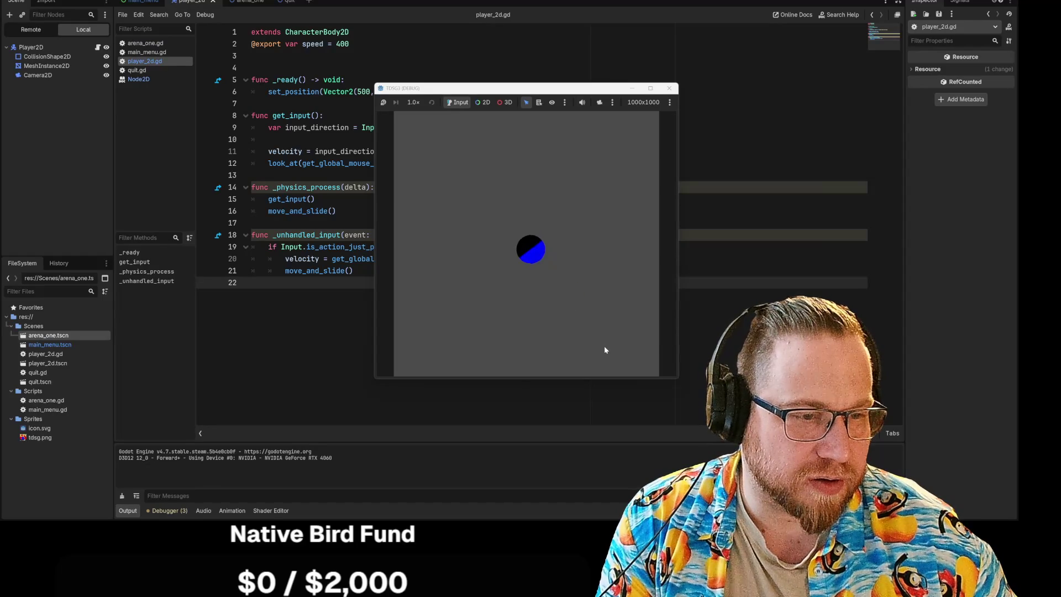
left_click(414, 126)
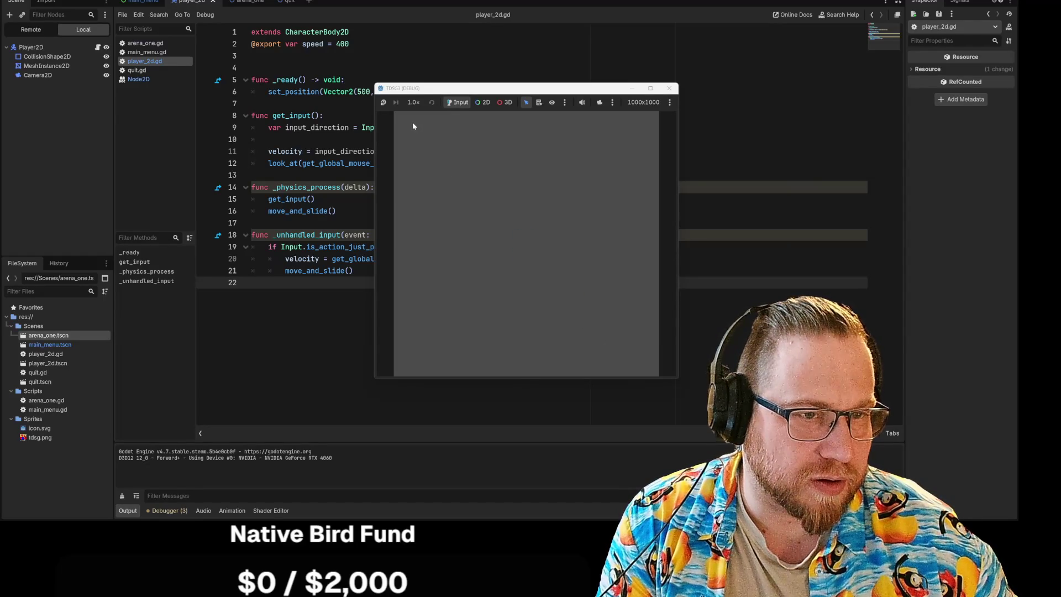
left_click(669, 87)
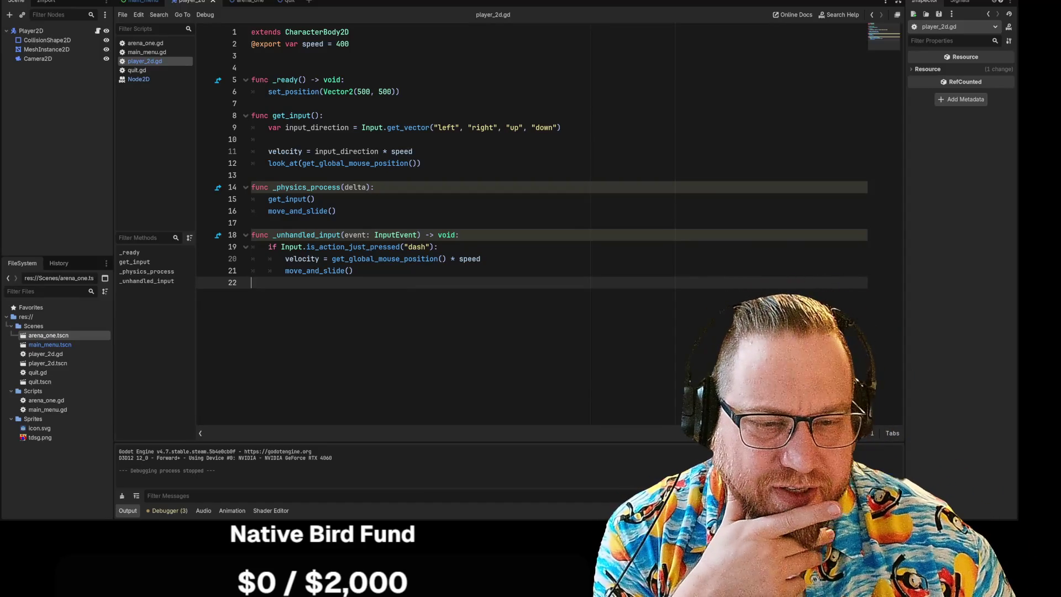
Insert an empty indented line after the line 20 velocity statement, before move_and_slide()
left_click(353, 270)
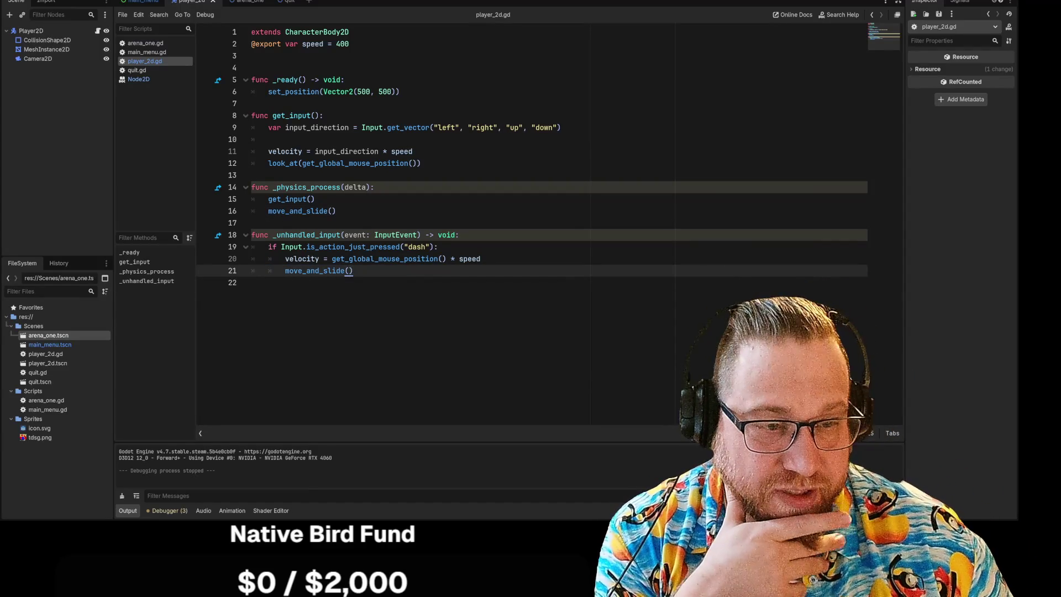
left_click(481, 259)
key("Return")
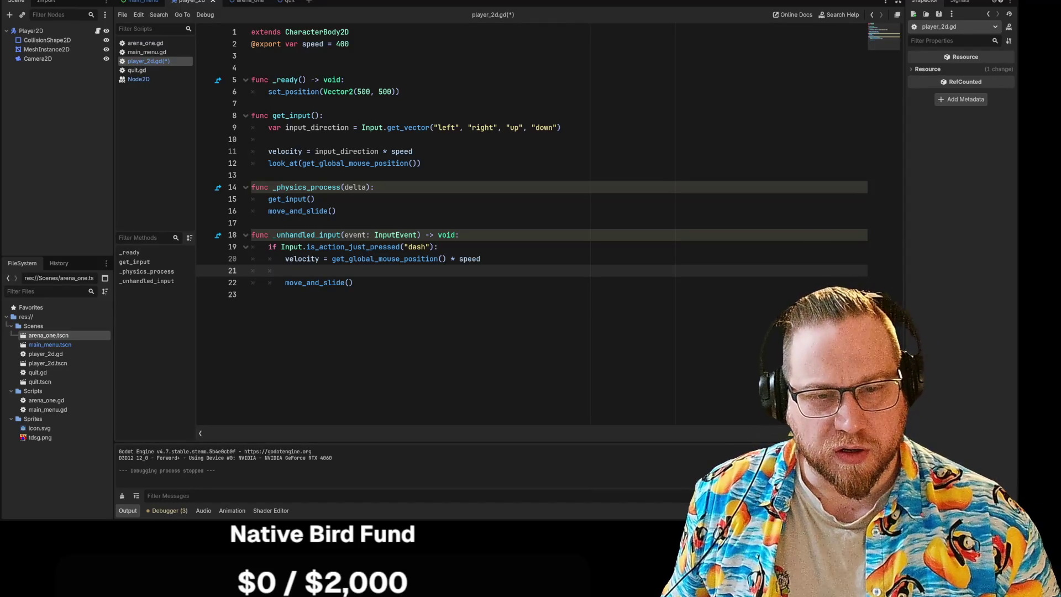
Replace the line 20 velocity statement with move_toward(position, using autocomplete
mouse_move(301, 259)
left_click_drag(285, 259, 482, 259)
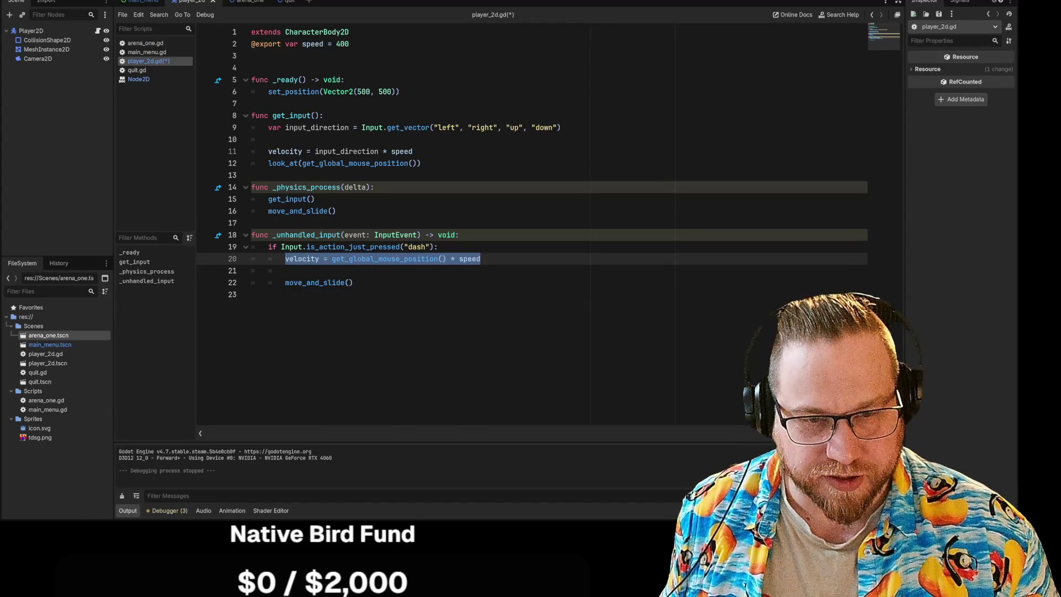
type("move")
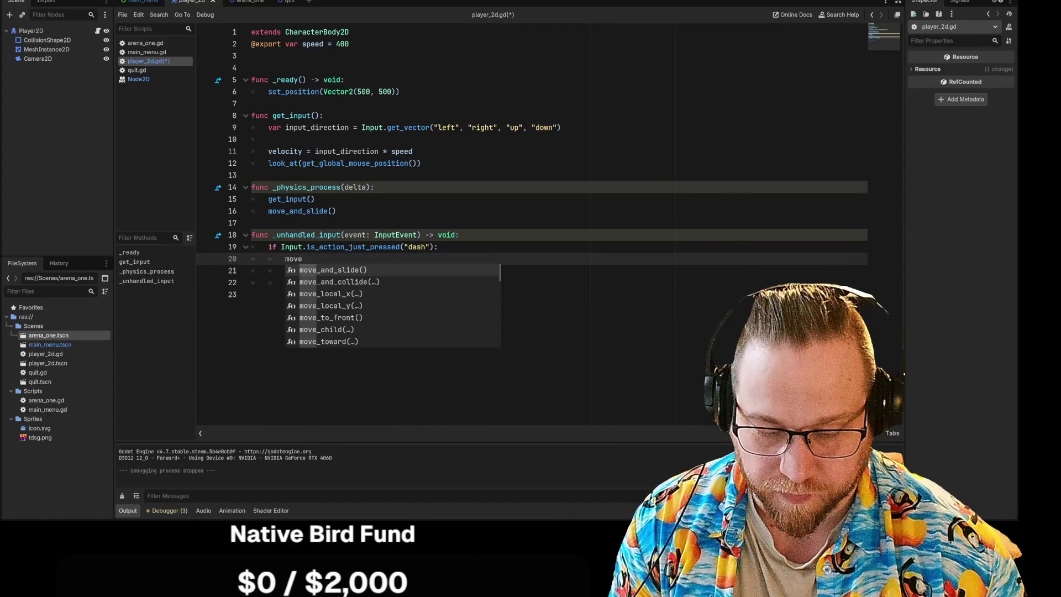
type("_to")
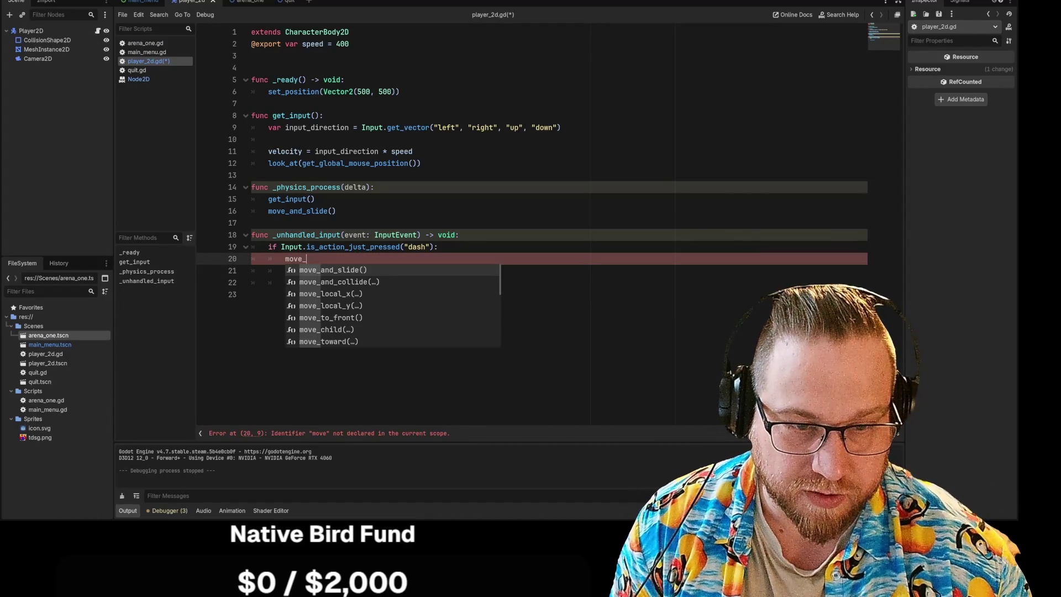
key("Down")
key("Return")
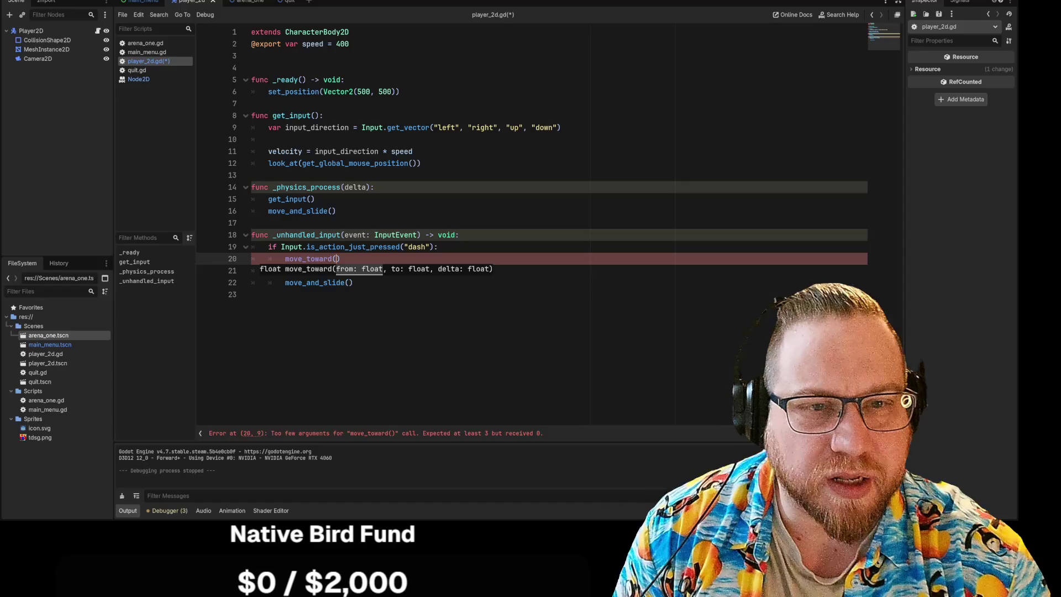
type("positi")
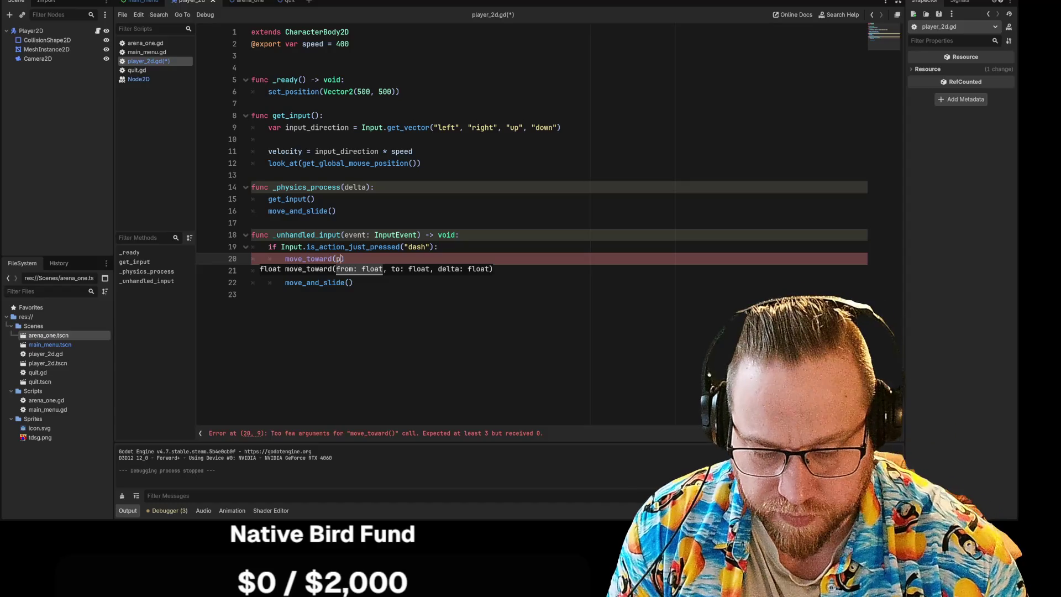
key("Return")
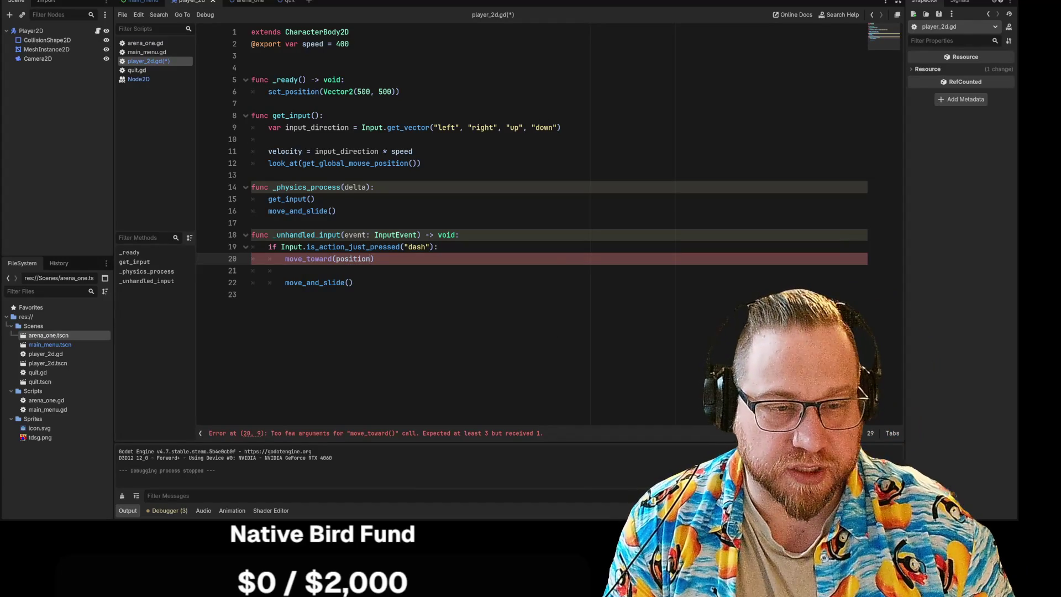
type(",")
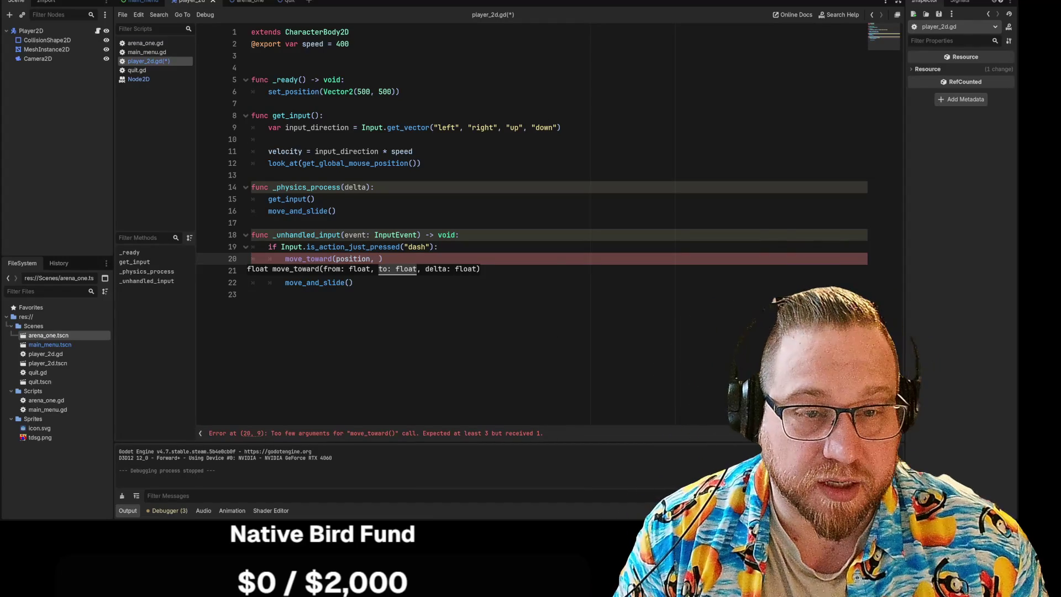
Add get_global_mouse_position() and 0.5 as the remaining move_toward arguments
left_click_drag(302, 163, 417, 163)
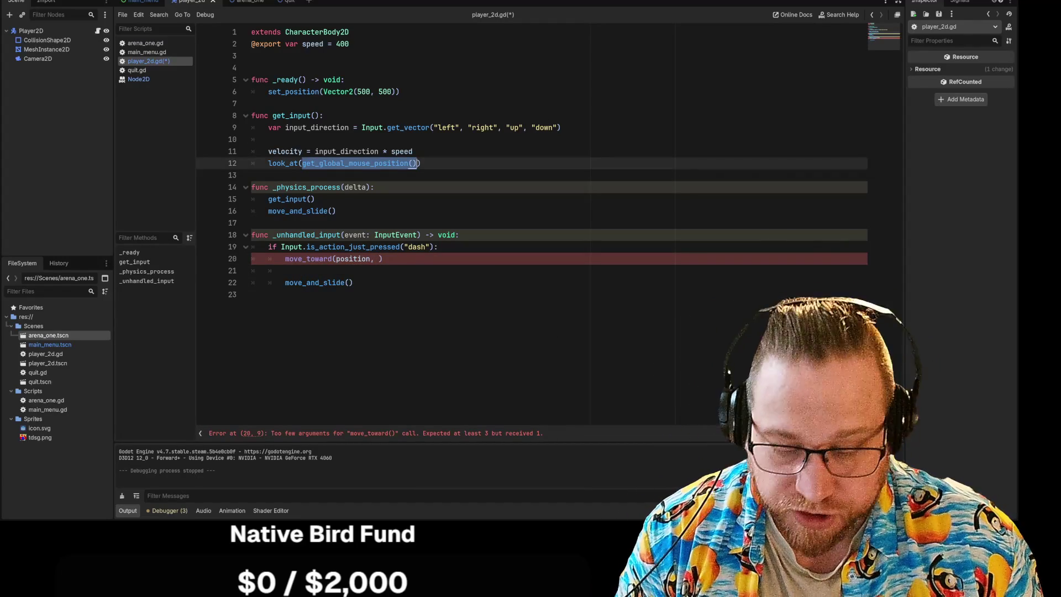
key("ctrl+c")
left_click(372, 258)
key("ctrl+v")
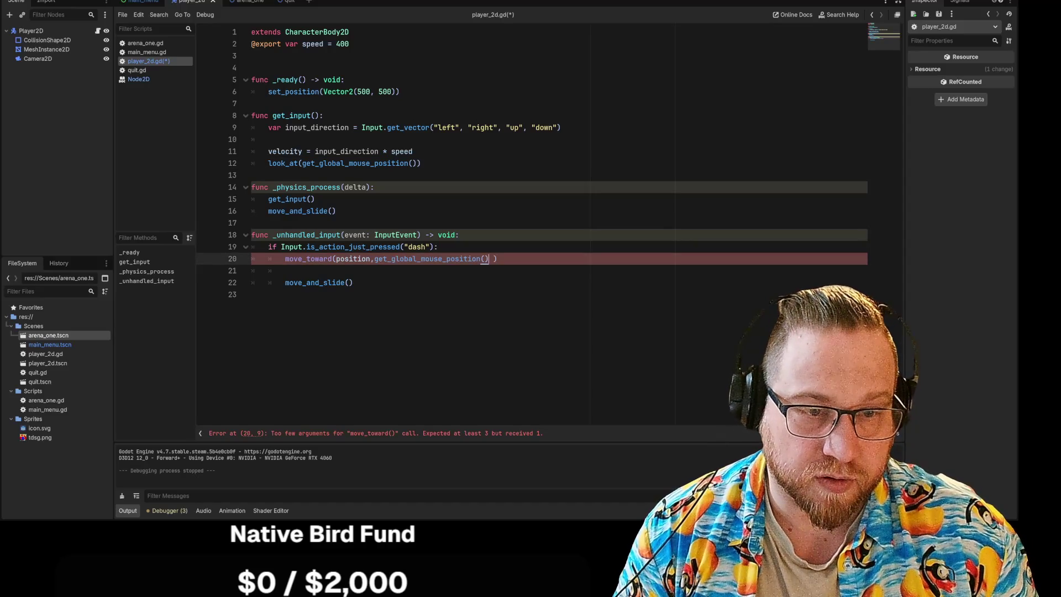
key("End")
type(", ")
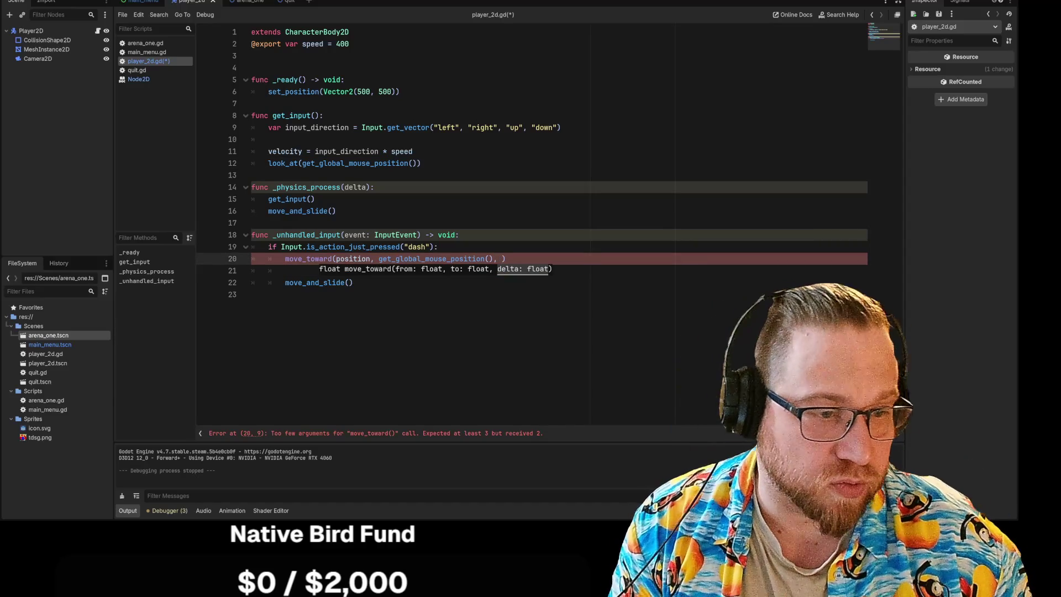
type("0.")
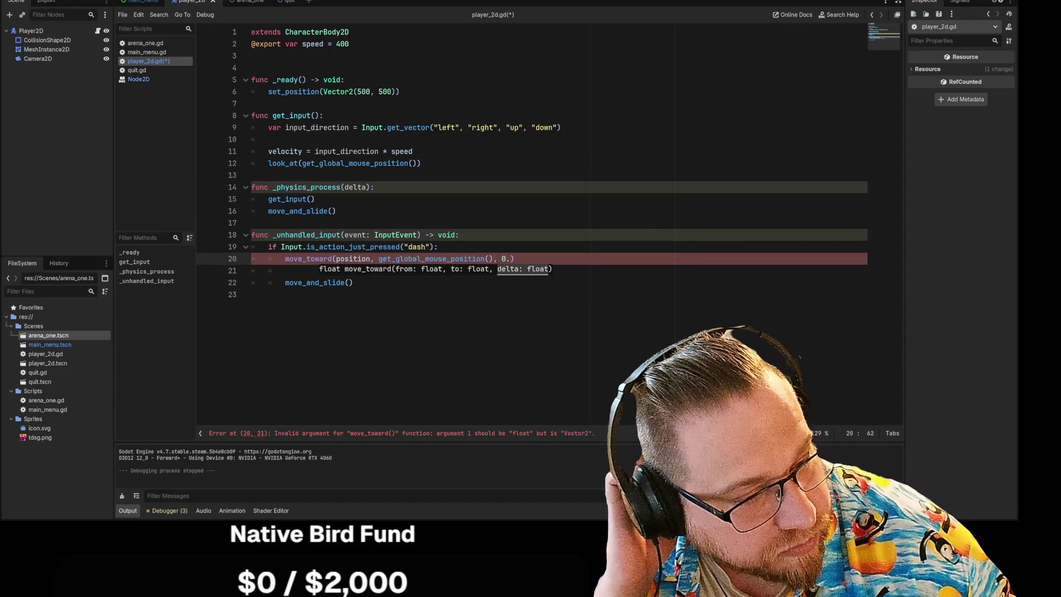
type("5")
left_click(251, 294)
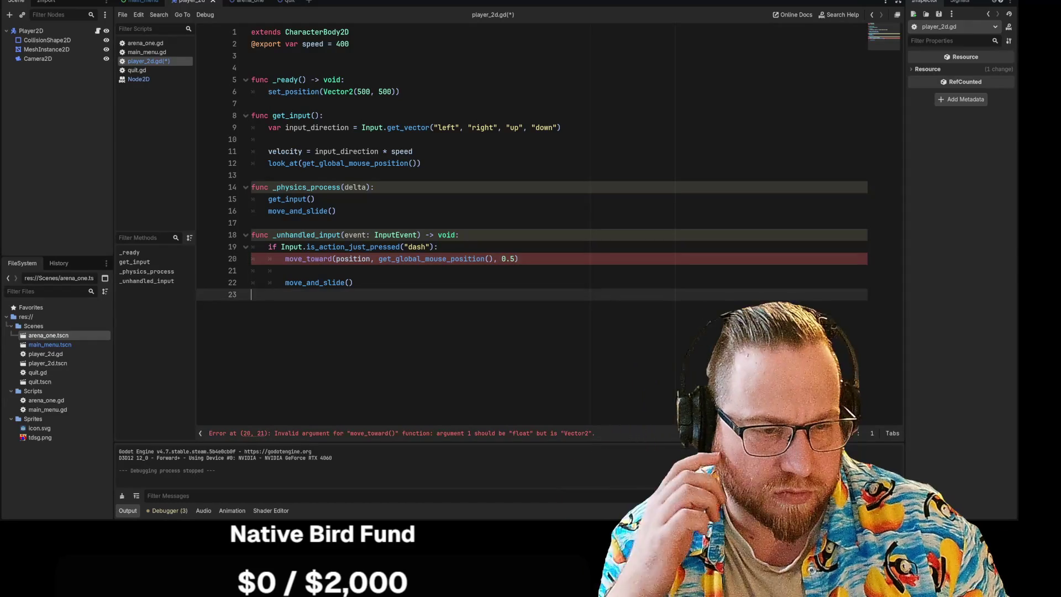
Append .x twice after position so the first argument reads position.x.x
mouse_move(320, 258)
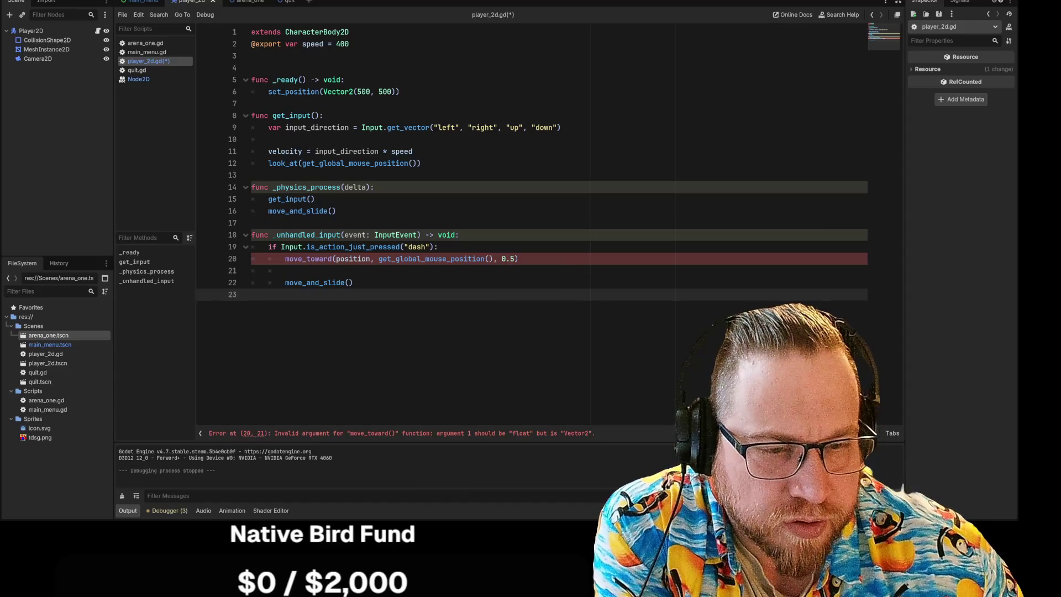
left_click(370, 259)
type(".x")
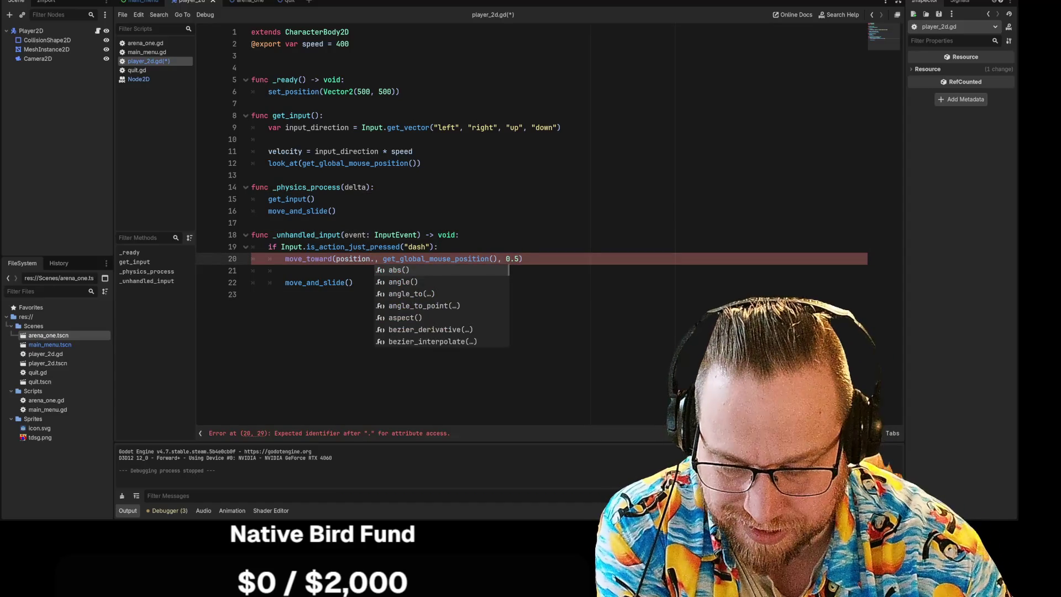
left_click(251, 294)
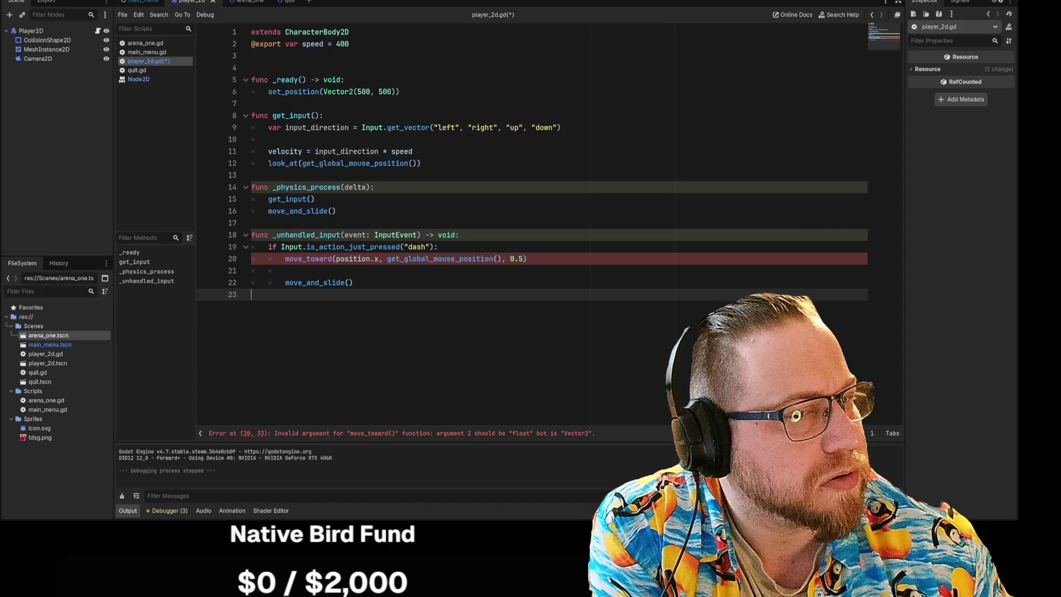
left_click(378, 258)
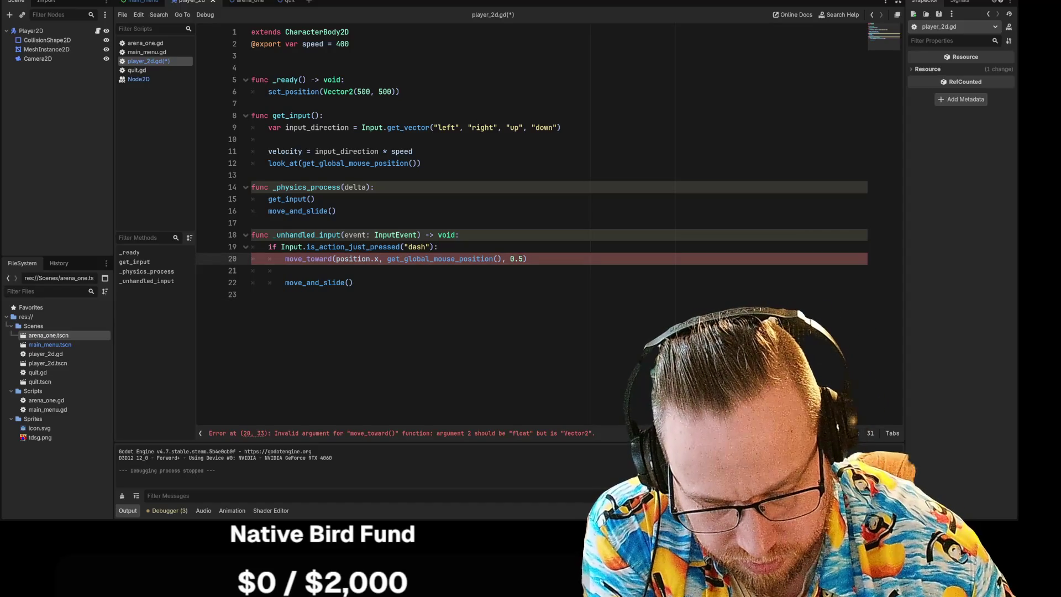
type(".x")
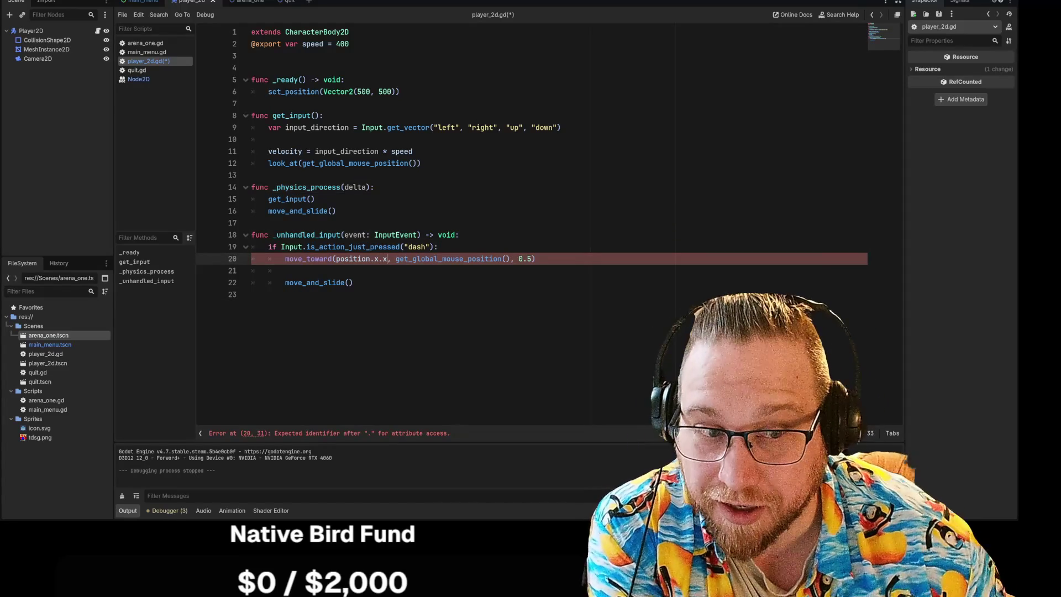
left_click(285, 270)
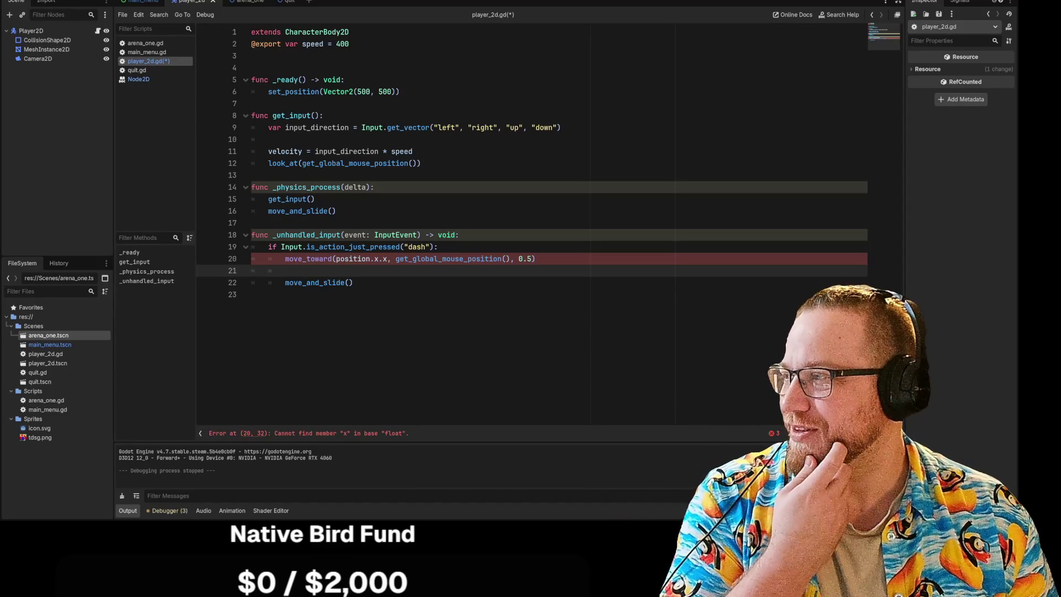
Delete the position.x.x first argument from move_toward() on line 20
left_click_drag(386, 258, 335, 259)
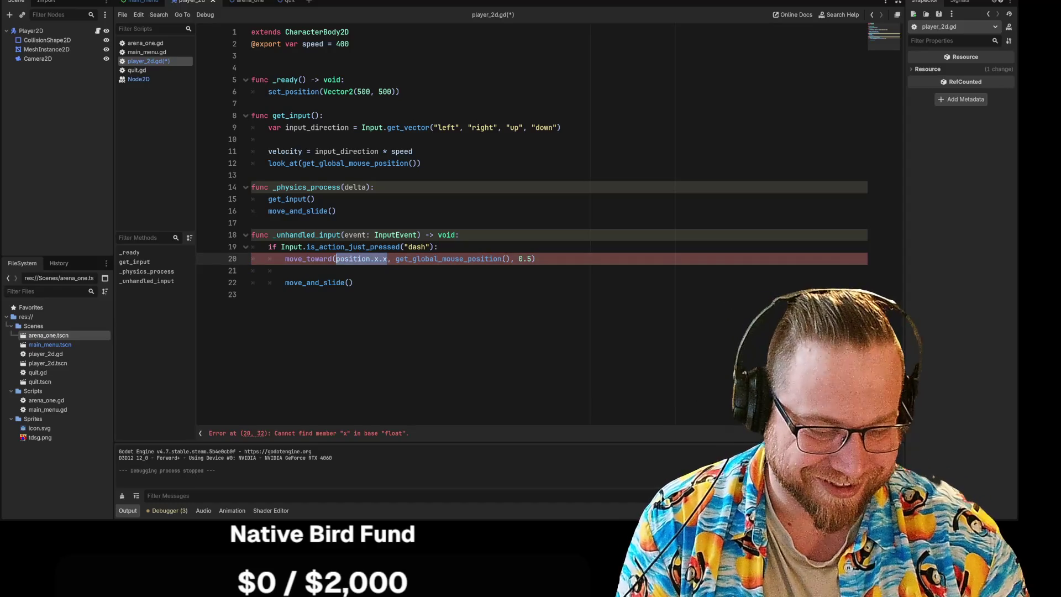
key("BackSpace")
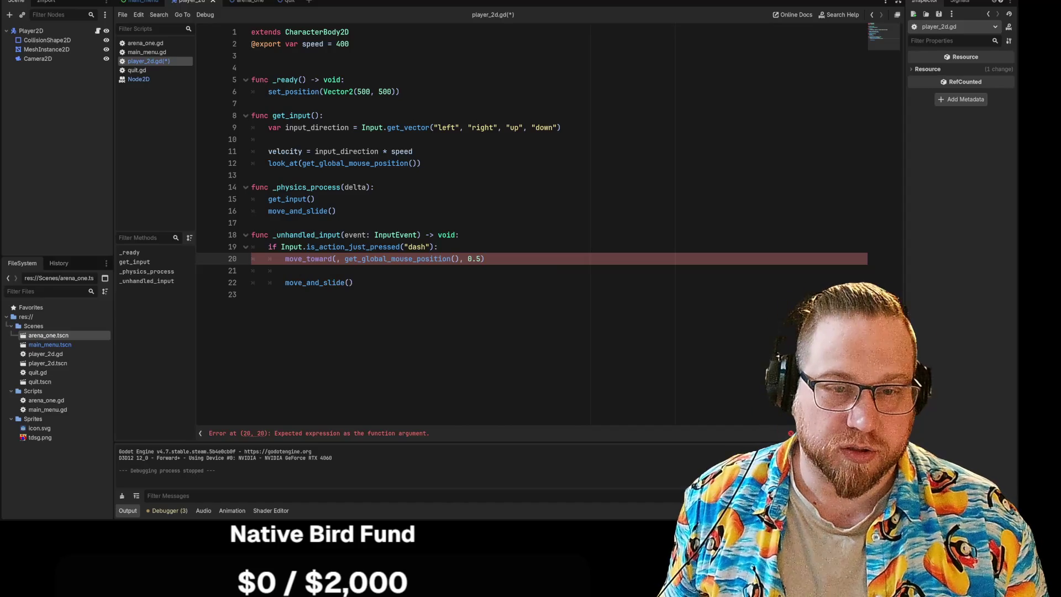
triple_click(333, 258)
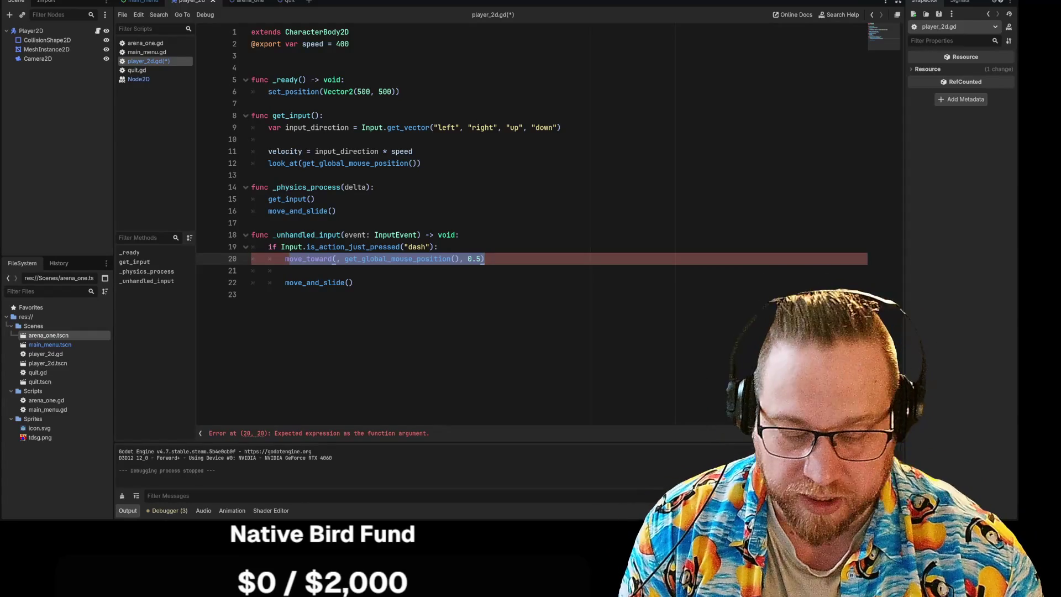
Replace line 20 with global_position.direction_to using autocomplete
type("mg")
key("BackSpace")
key("BackSpace")
type("global")
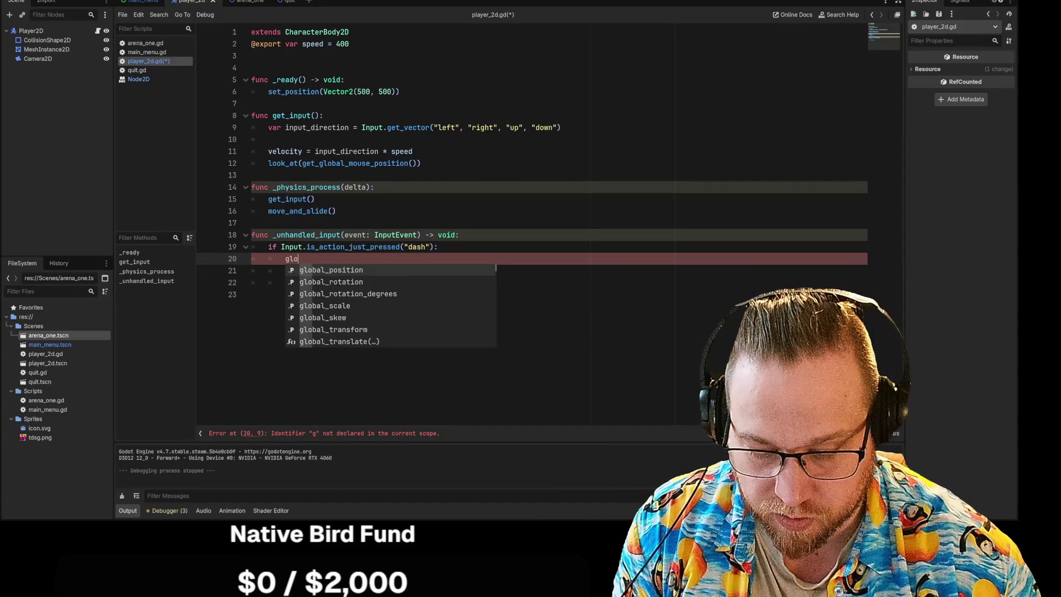
key("Return")
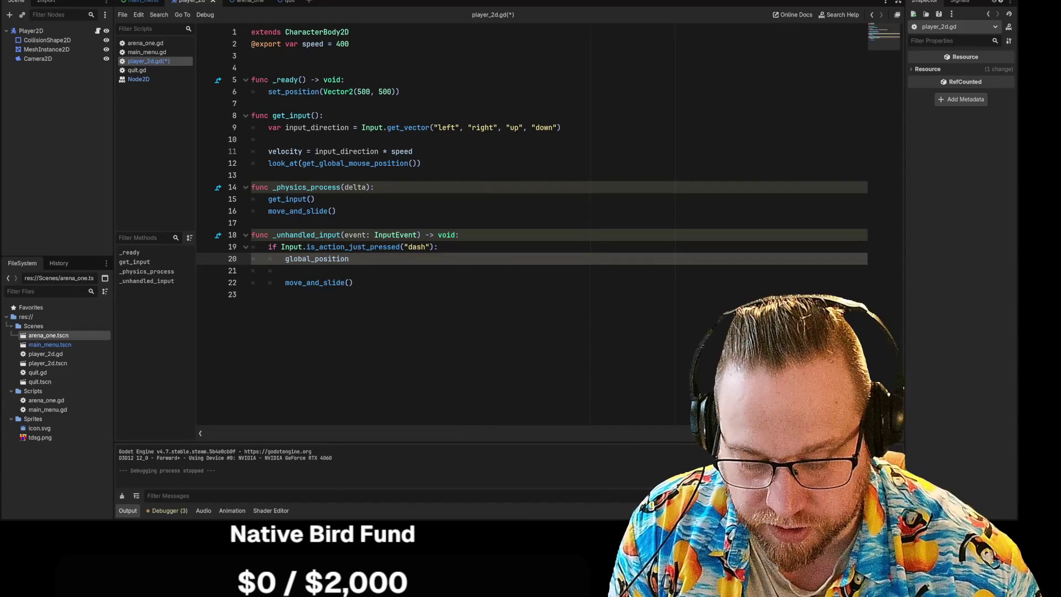
type(".dir")
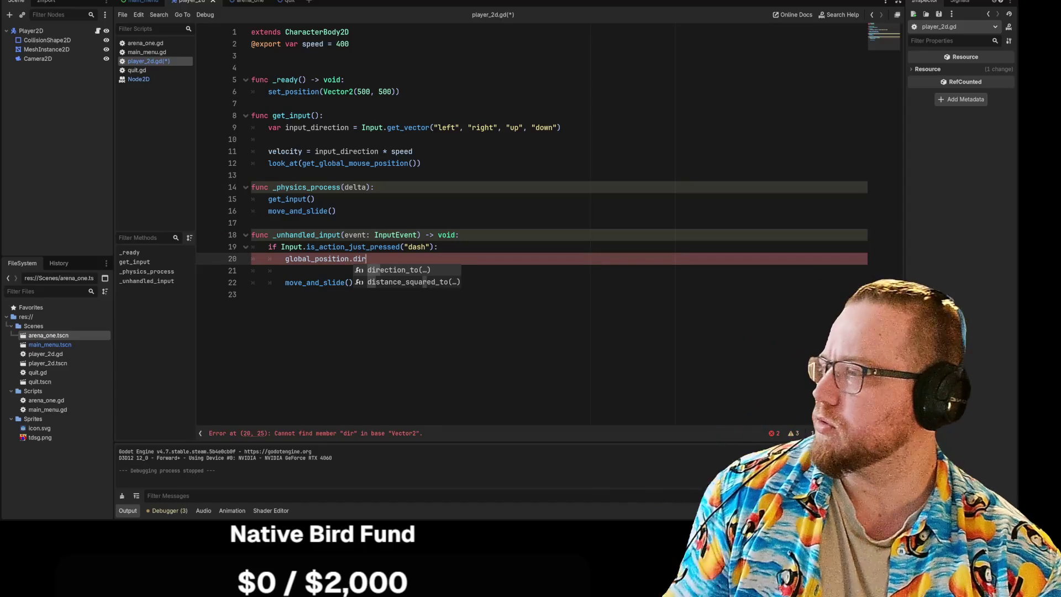
key("Return")
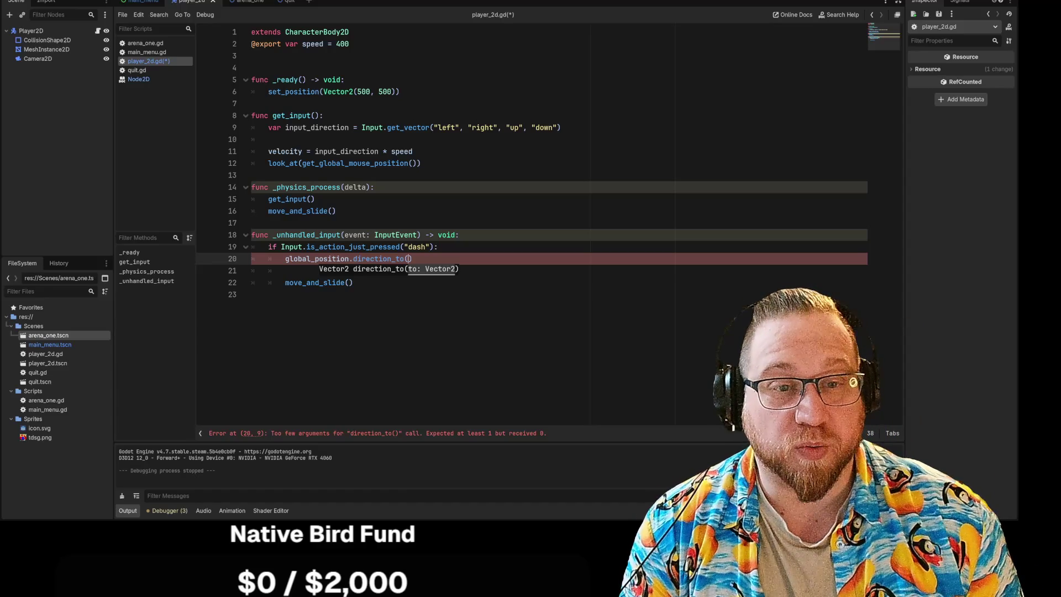
Copy get_global_mouse_position() from line 12 and paste it into direction_to() on line 20
left_click_drag(302, 163, 417, 163)
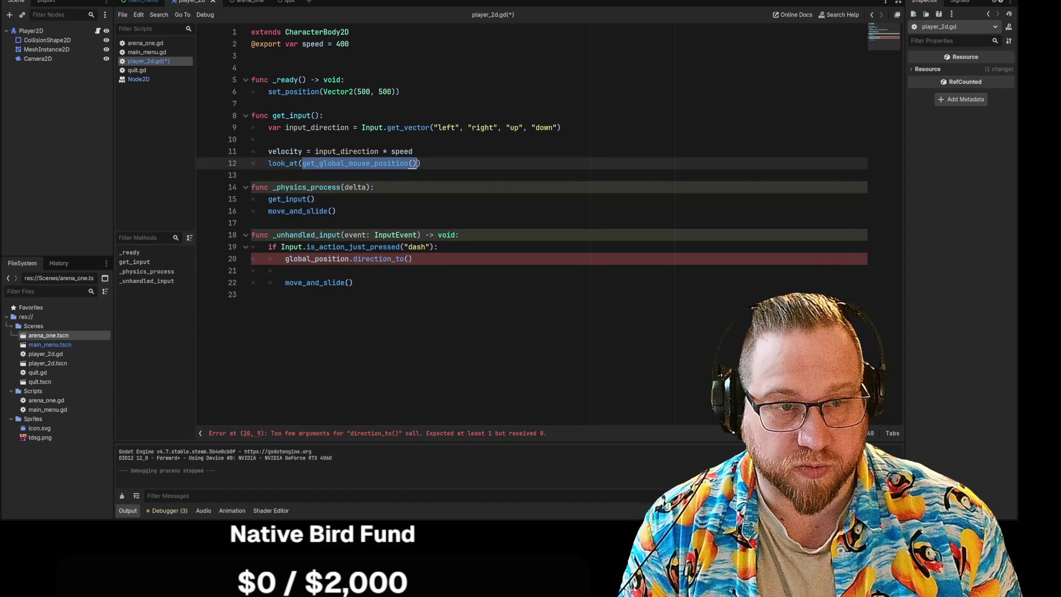
key("ctrl+c")
left_click(408, 259)
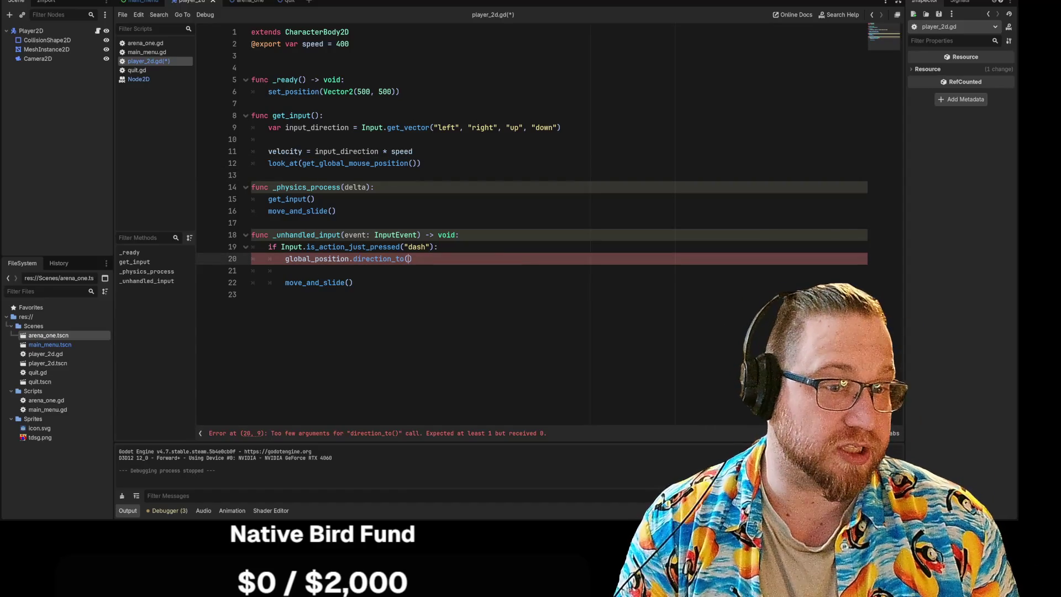
key("ctrl+v")
left_click(252, 295)
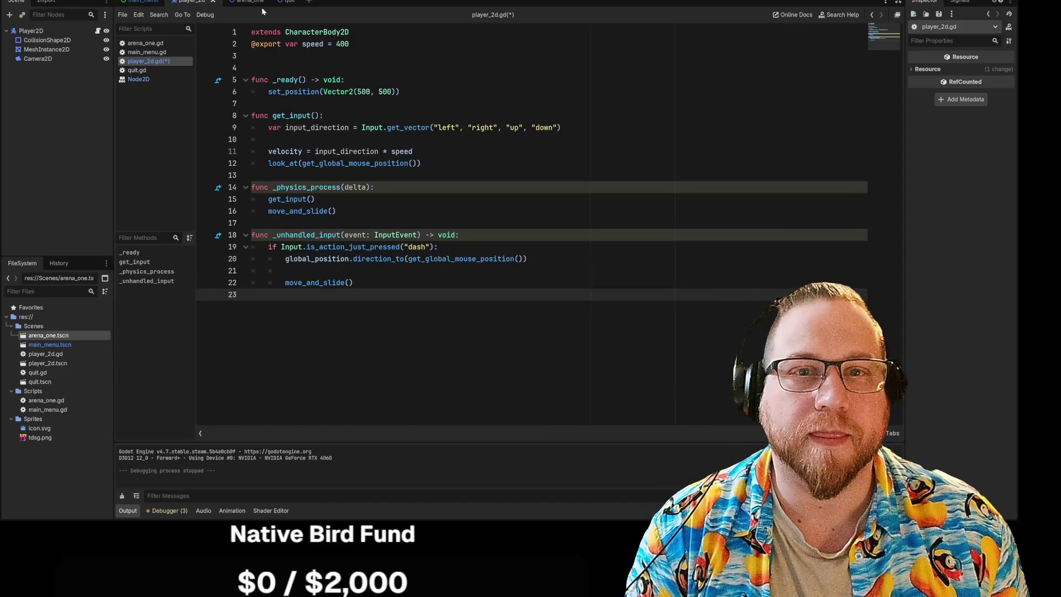
Run the game, test movement with A, D, W, S, stop it, and select '_just' on line 19
key("F5")
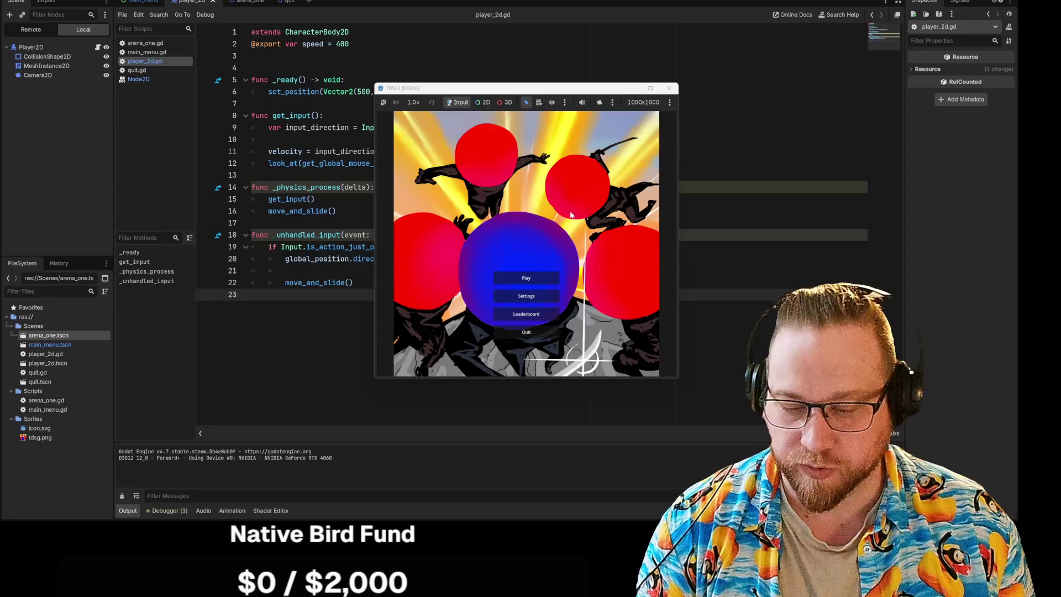
left_click(524, 278)
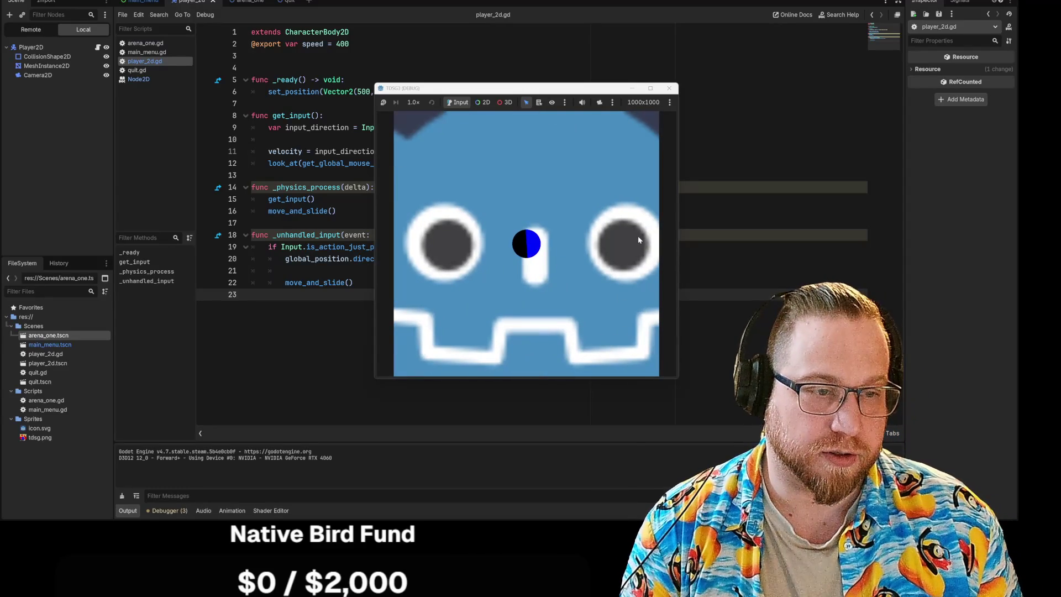
key("a")
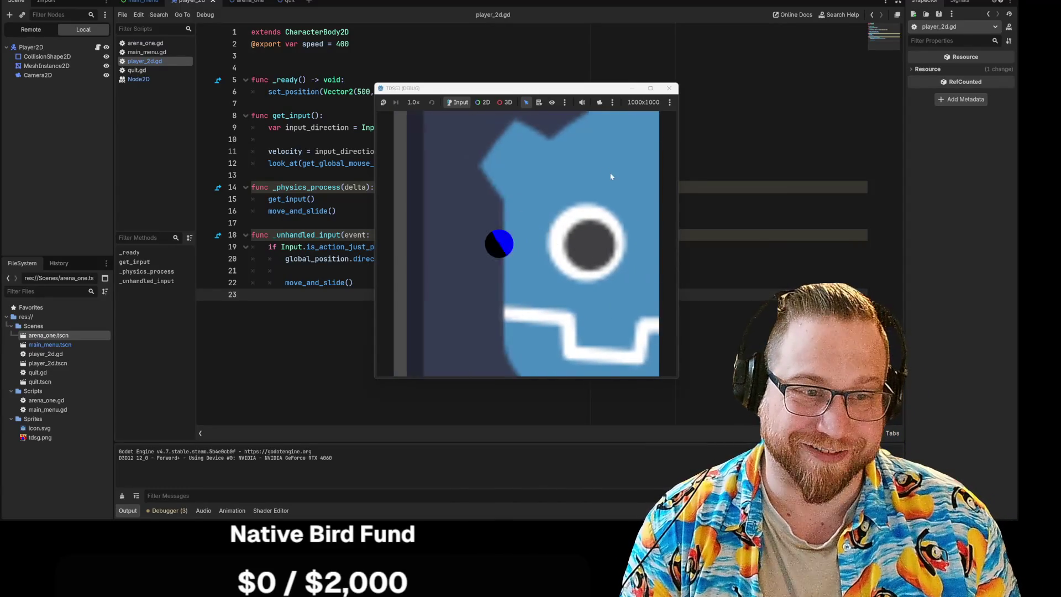
key("d")
key("w")
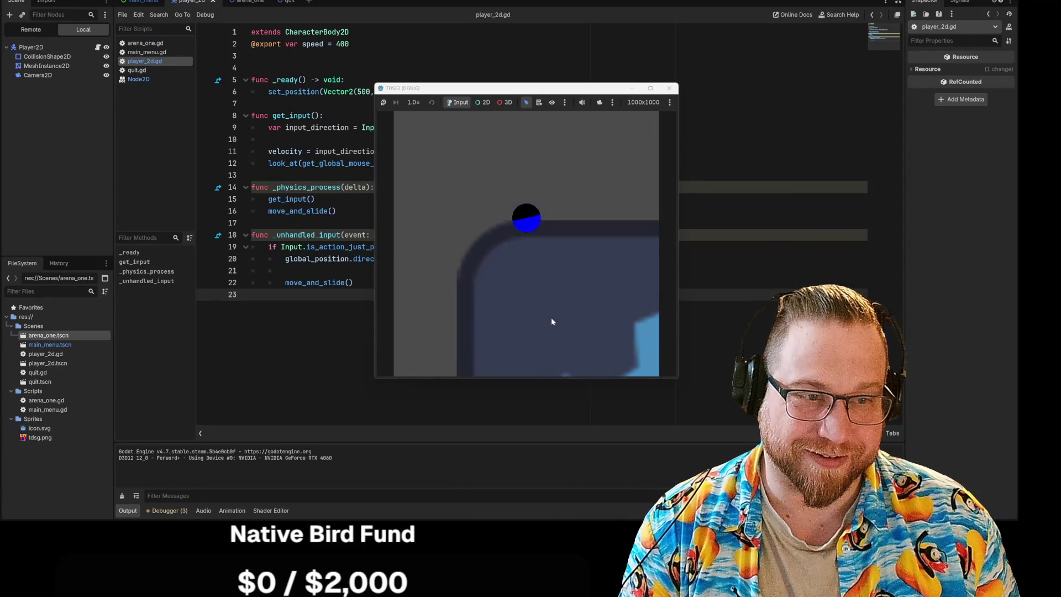
key("s")
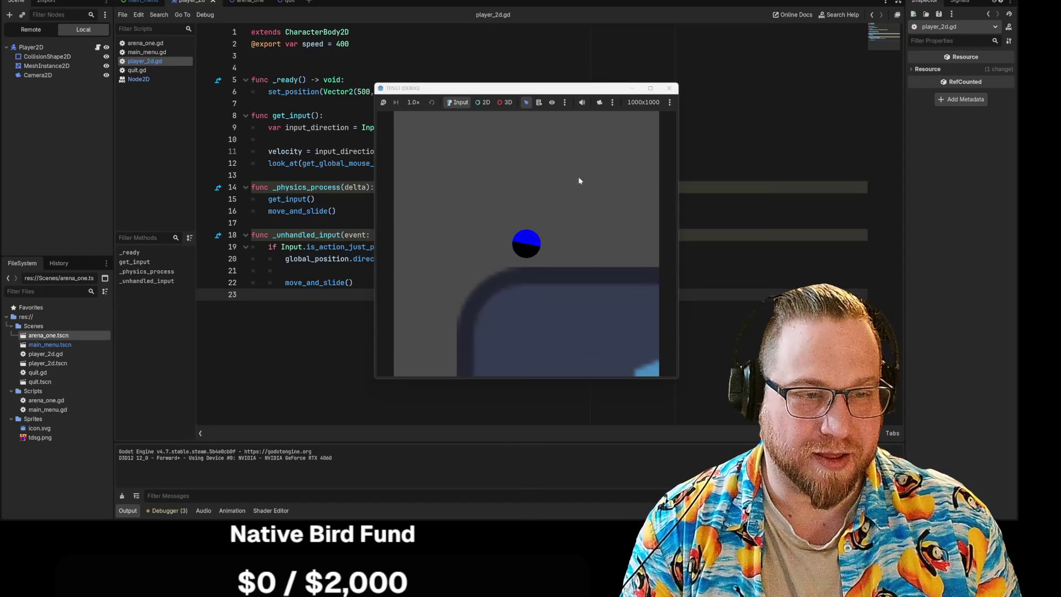
left_click(669, 88)
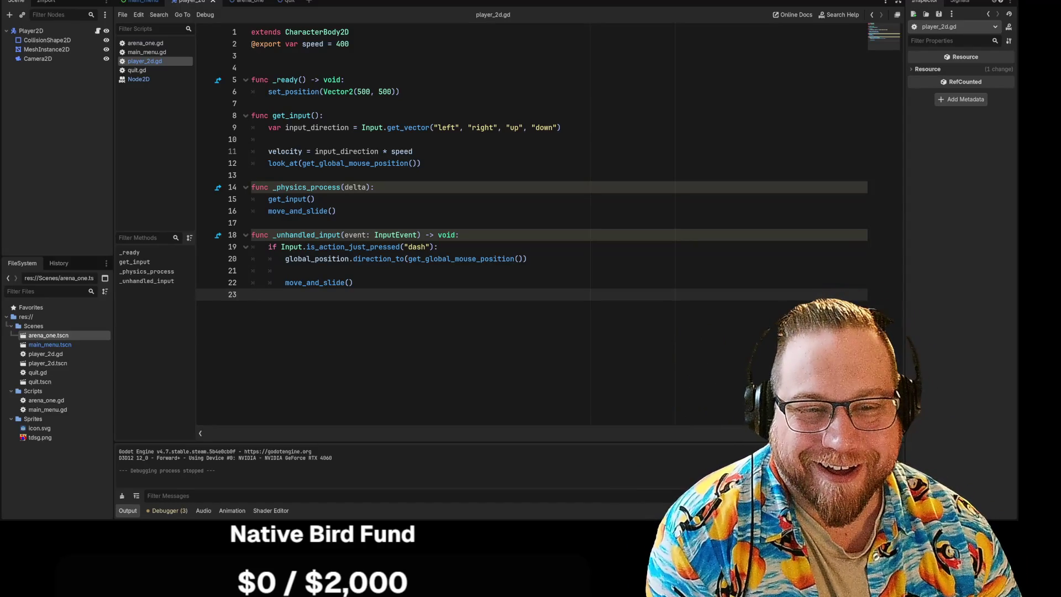
left_click_drag(365, 247, 345, 246)
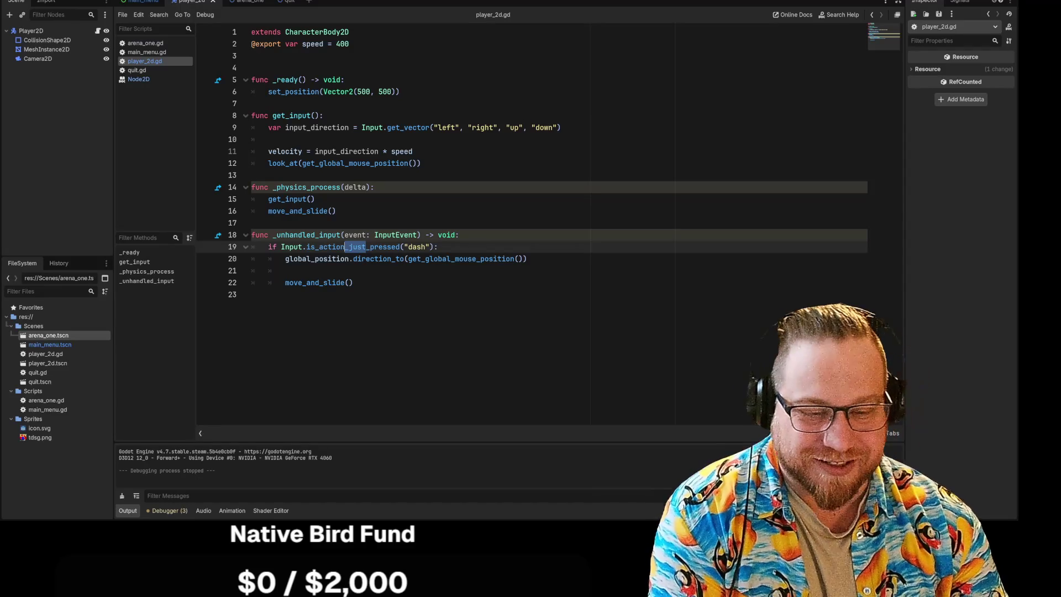
Remove '_just' so line 19 checks is_action_pressed("dash"), then save and run the game
key("BackSpace")
left_click(287, 270)
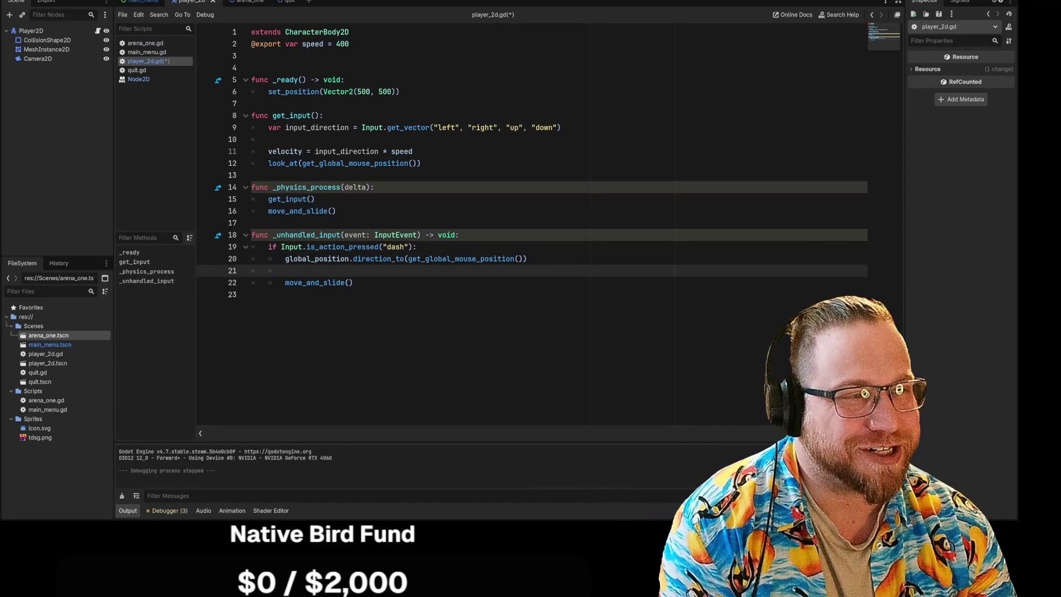
key("F5")
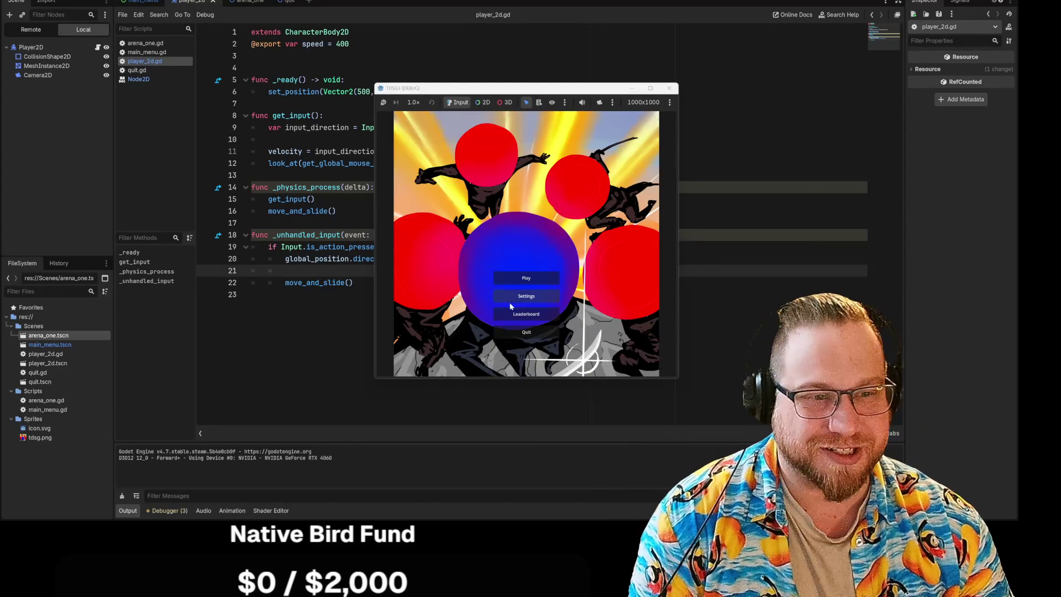
left_click(526, 280)
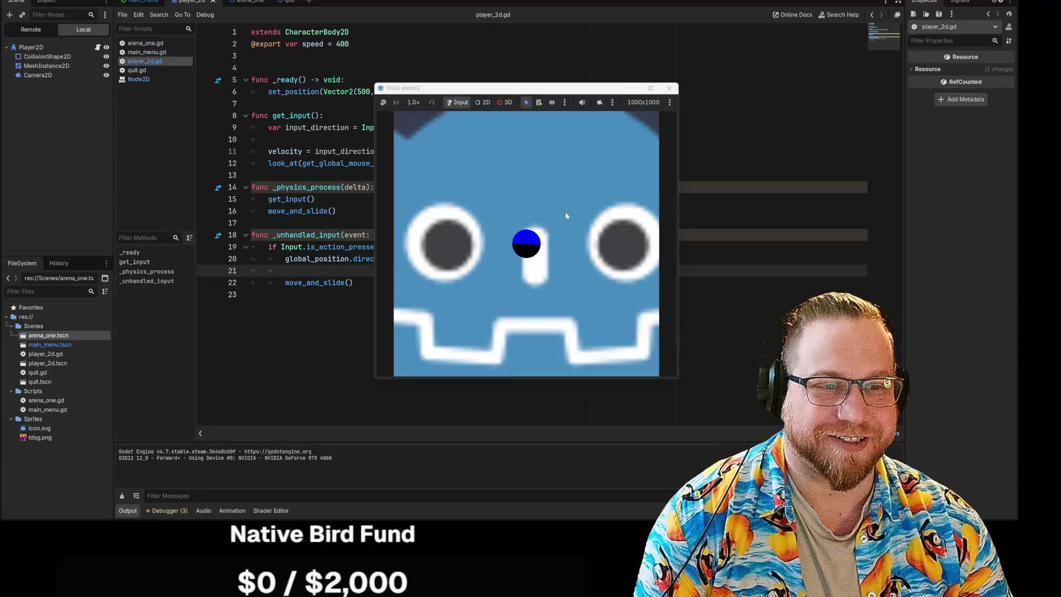
Move the player ball around the arena with WASD, then stop the game with F8
key("s")
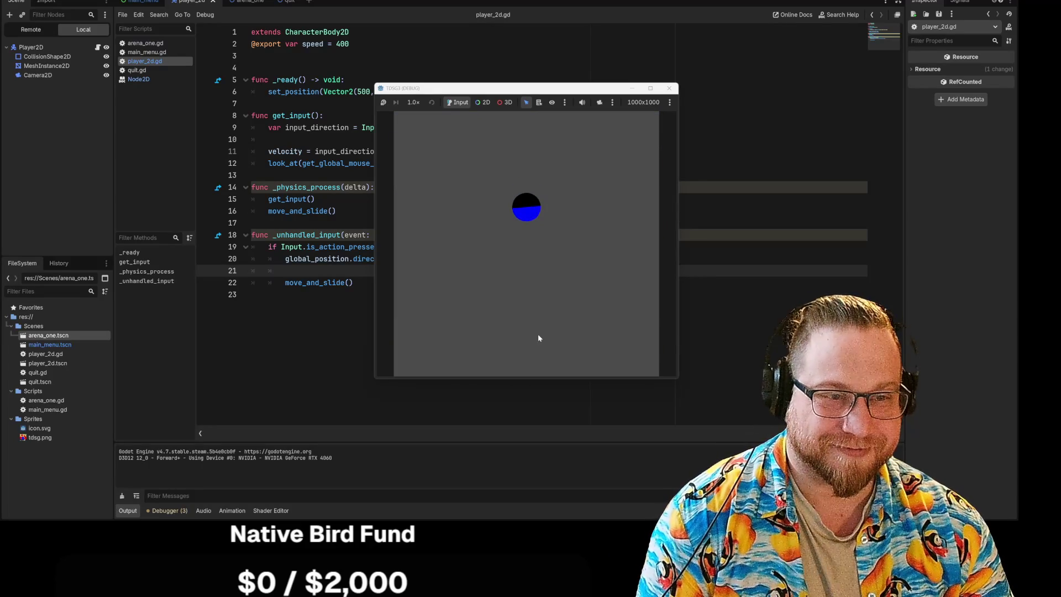
key("s")
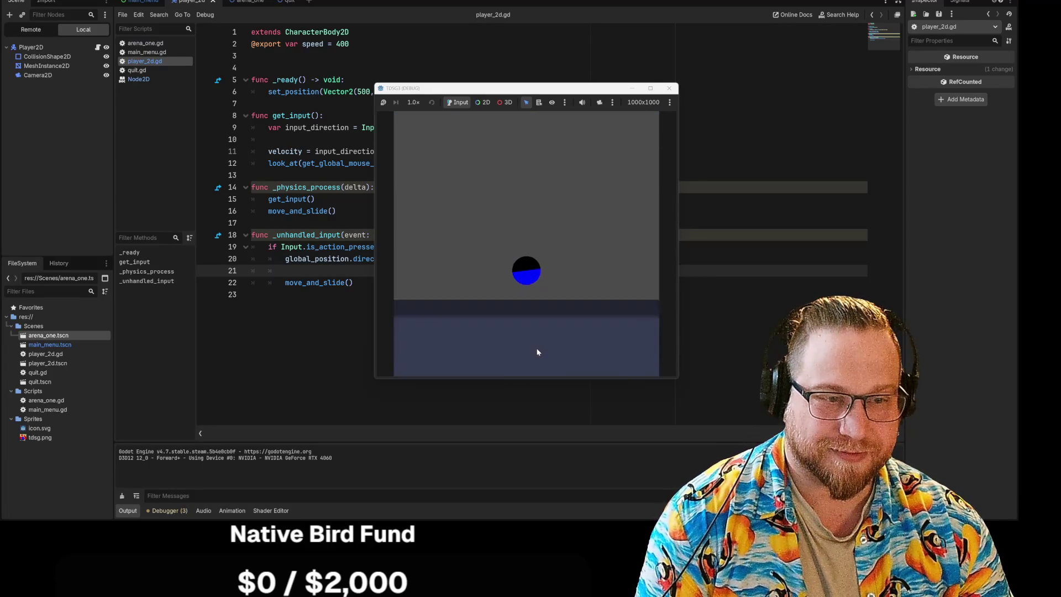
key("s")
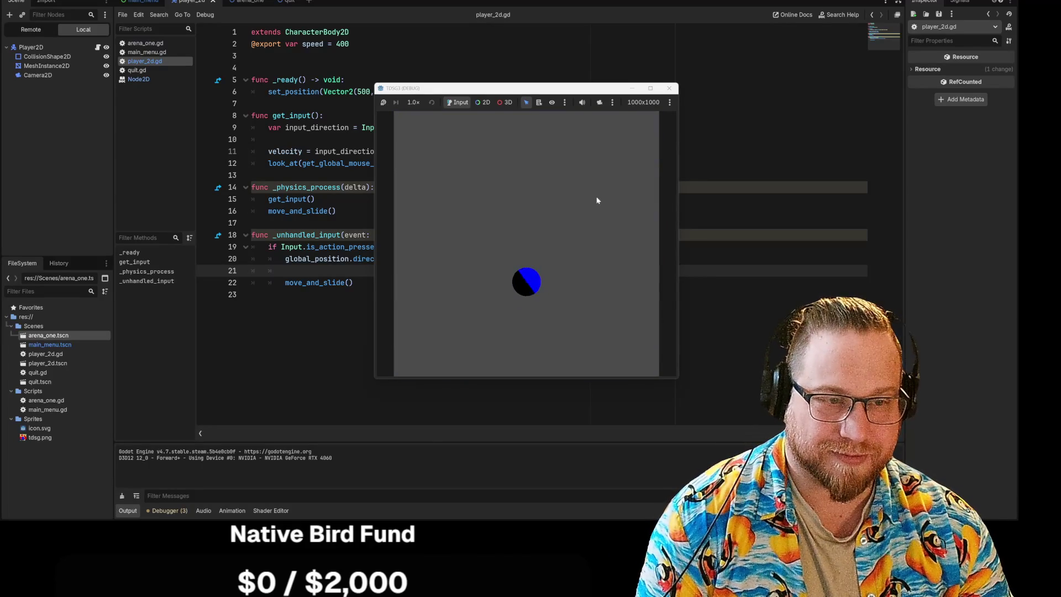
key("w")
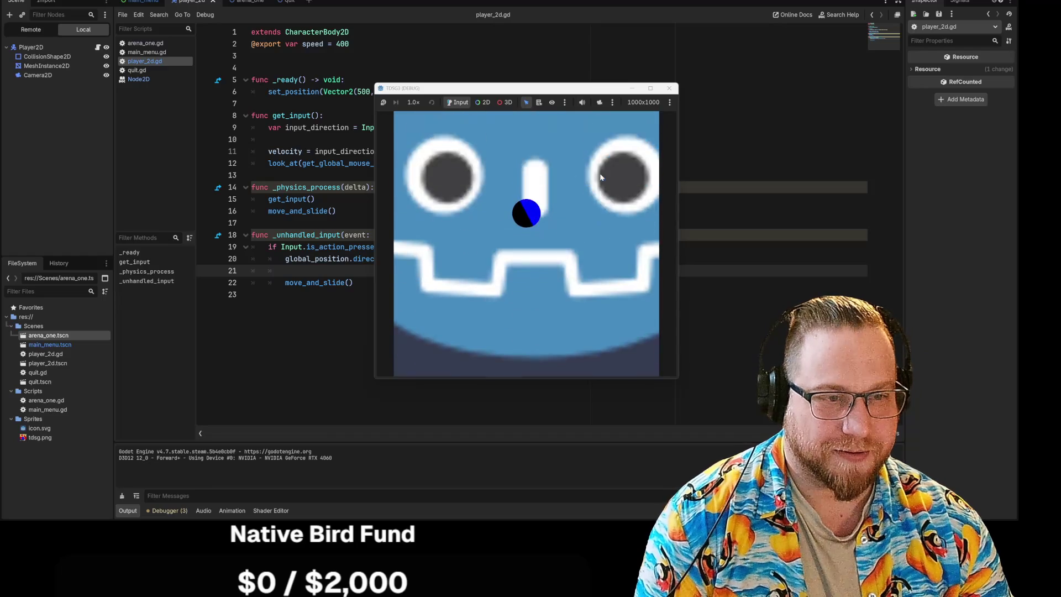
key("s")
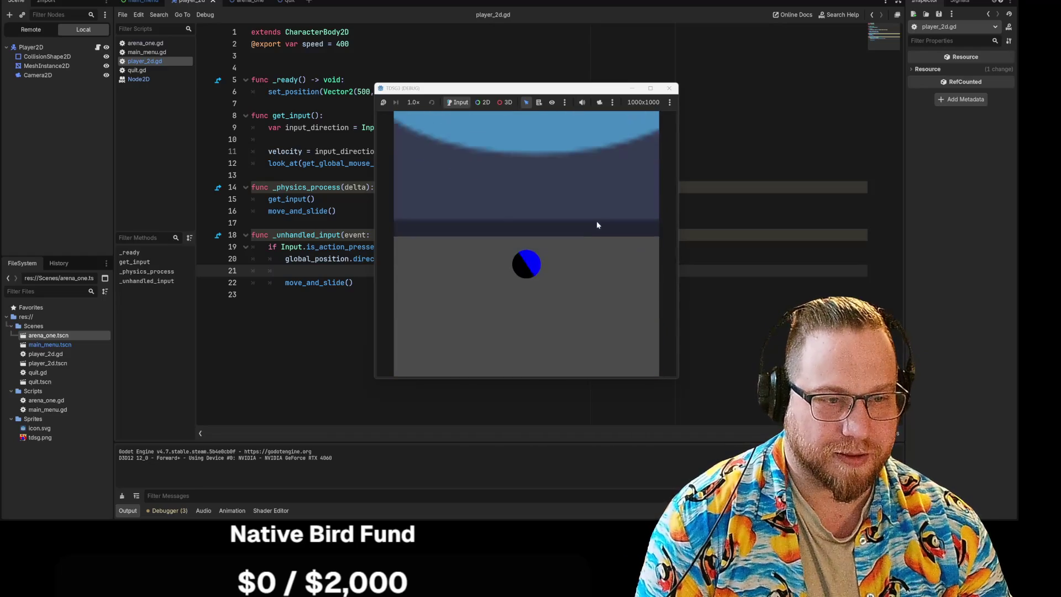
key("w")
key("d")
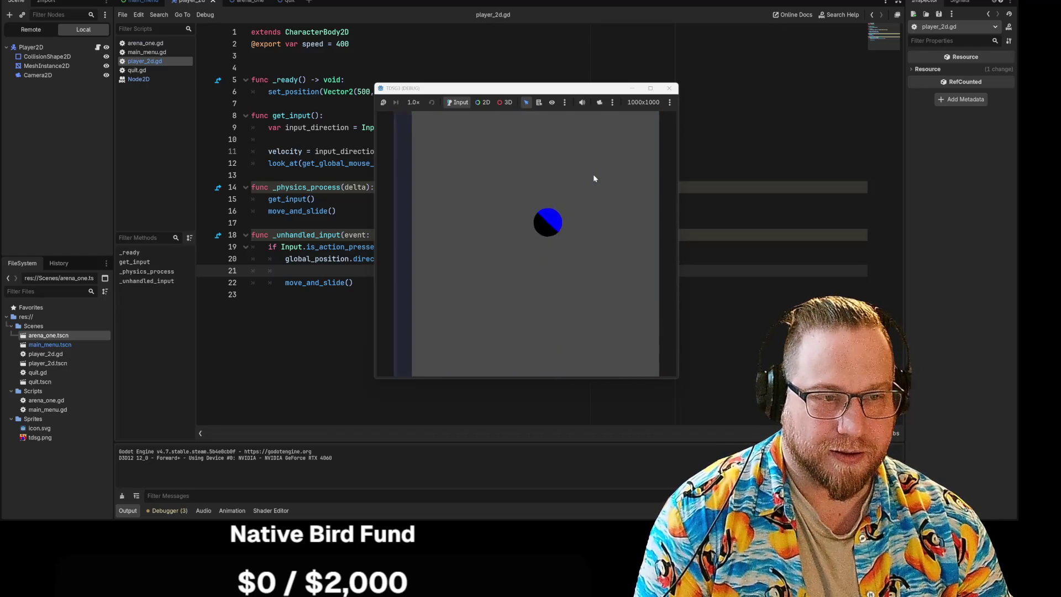
key("a")
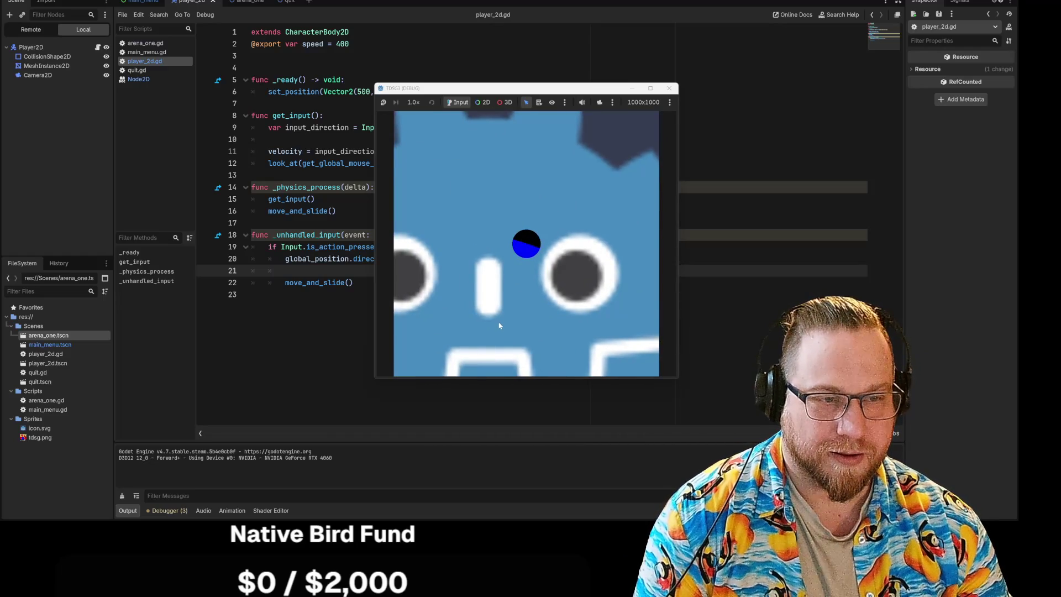
key("a")
key("d")
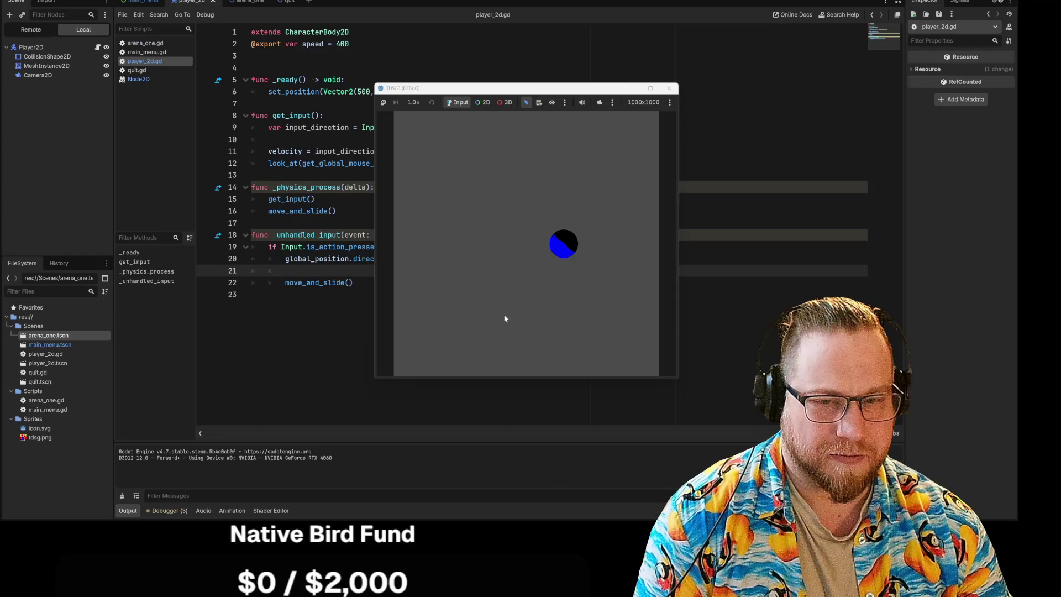
key("F8")
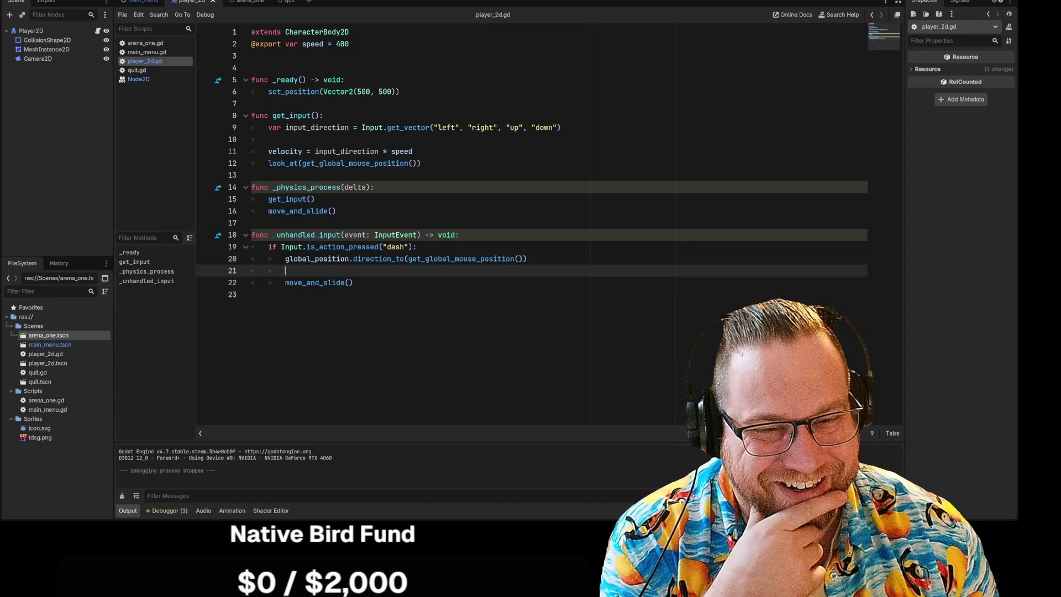
Restore is_action_just_pressed("dash") on line 19, fixing the typo and stray parenthesis
key("Up")
key("shift+End")
left_click(348, 247)
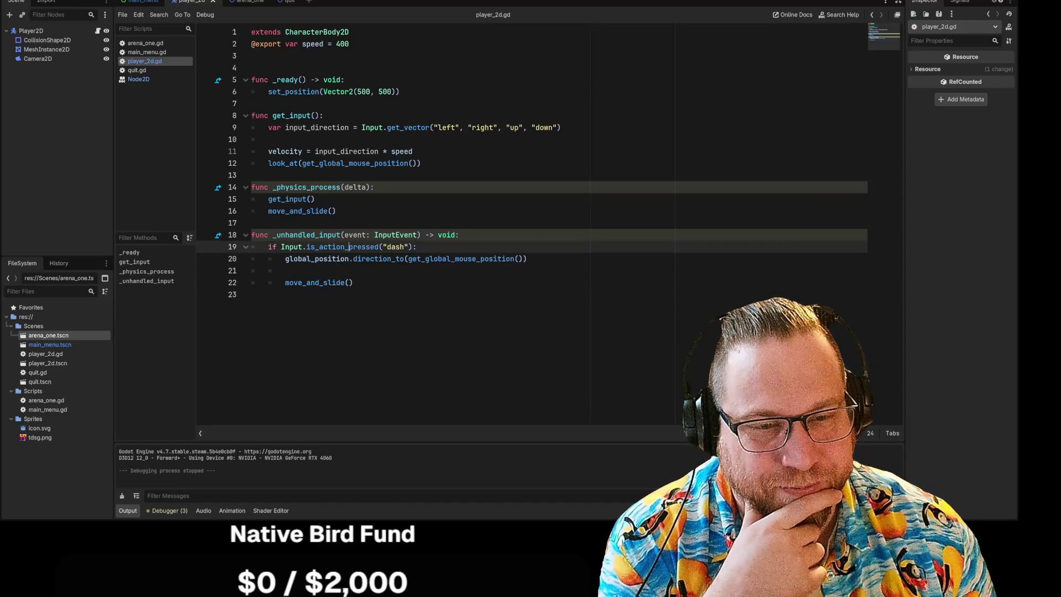
type("jusrt")
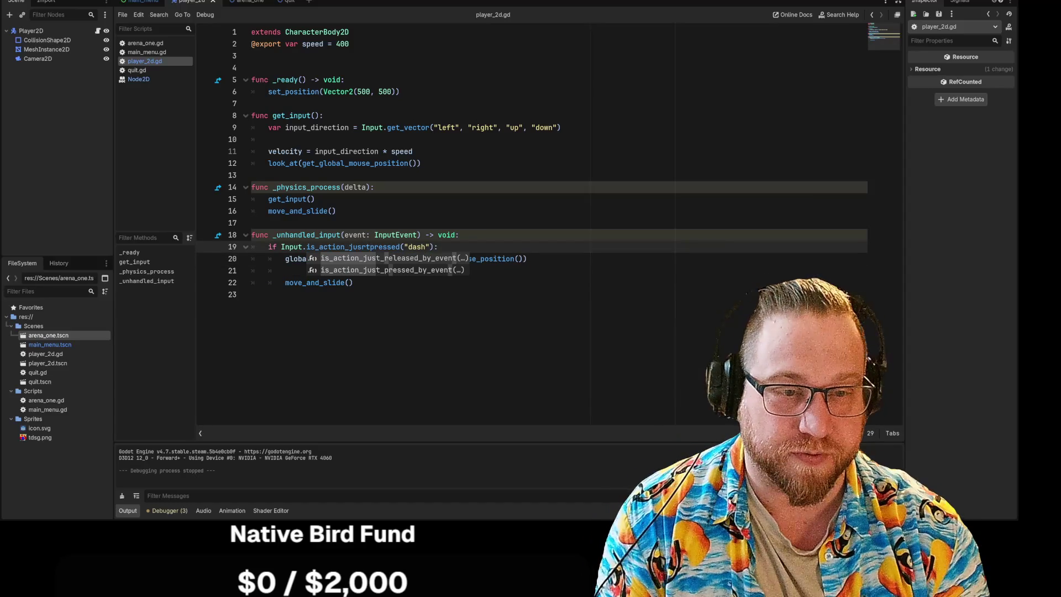
key("Down")
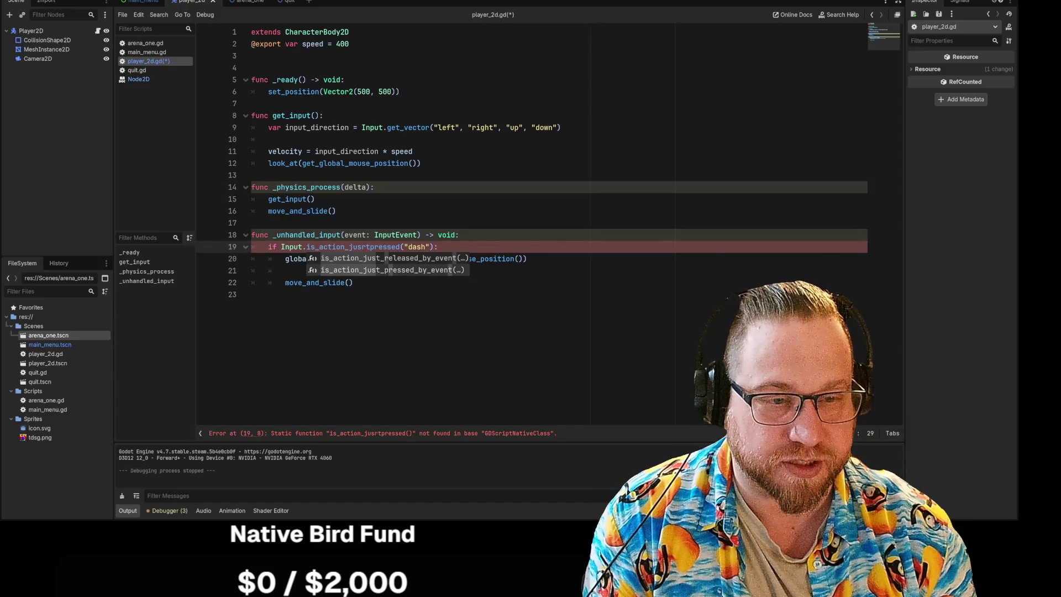
key("Return")
key("BackSpace")
key("BackSpace")
key("BackSpace")
key("BackSpace")
key("BackSpace")
key("BackSpace")
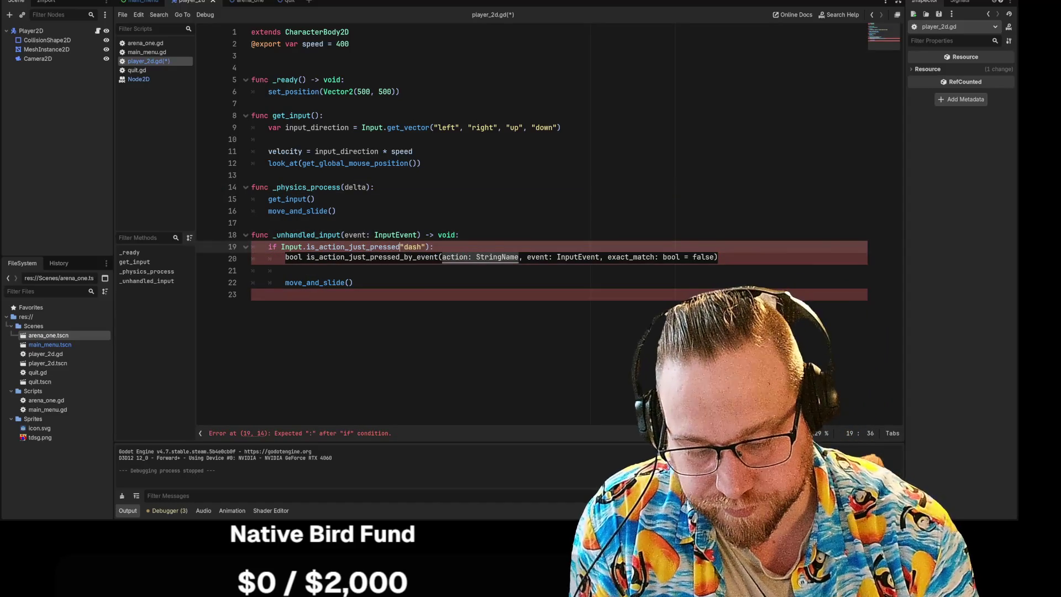
type("(")
key("Delete")
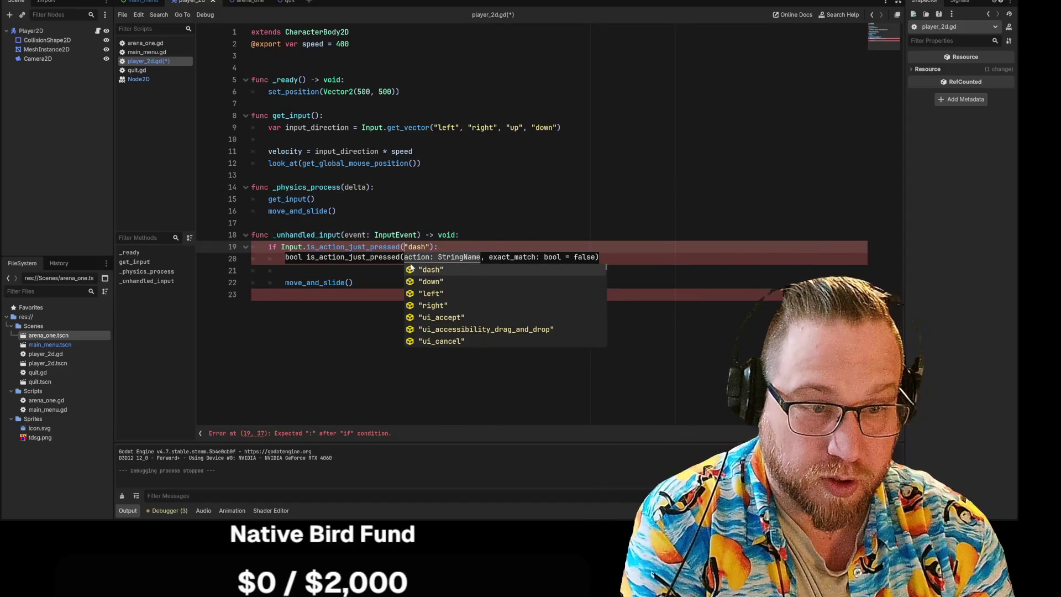
left_click(411, 223)
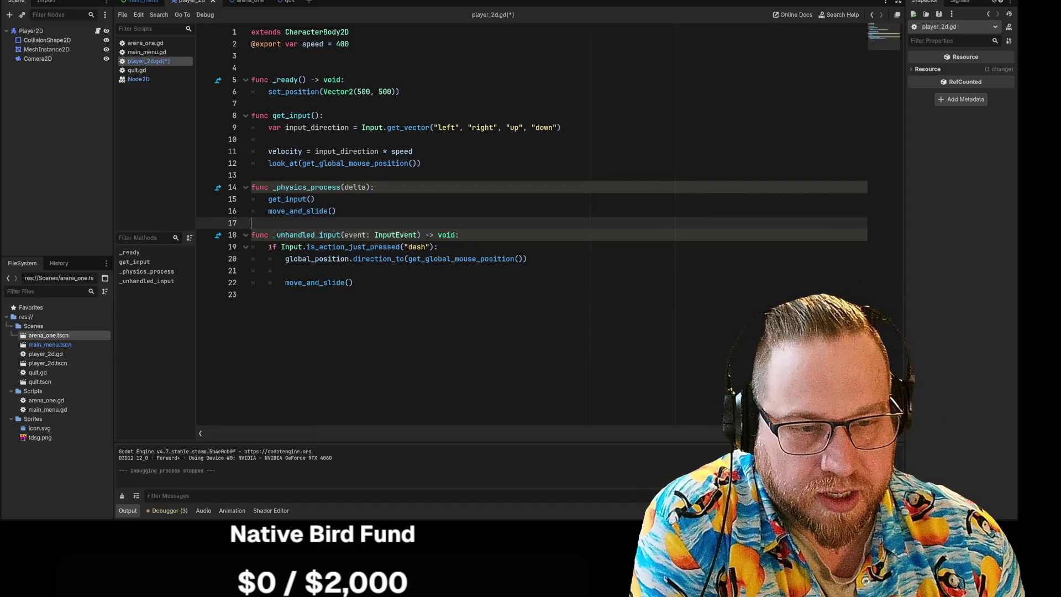
left_click(439, 246)
left_click(527, 258)
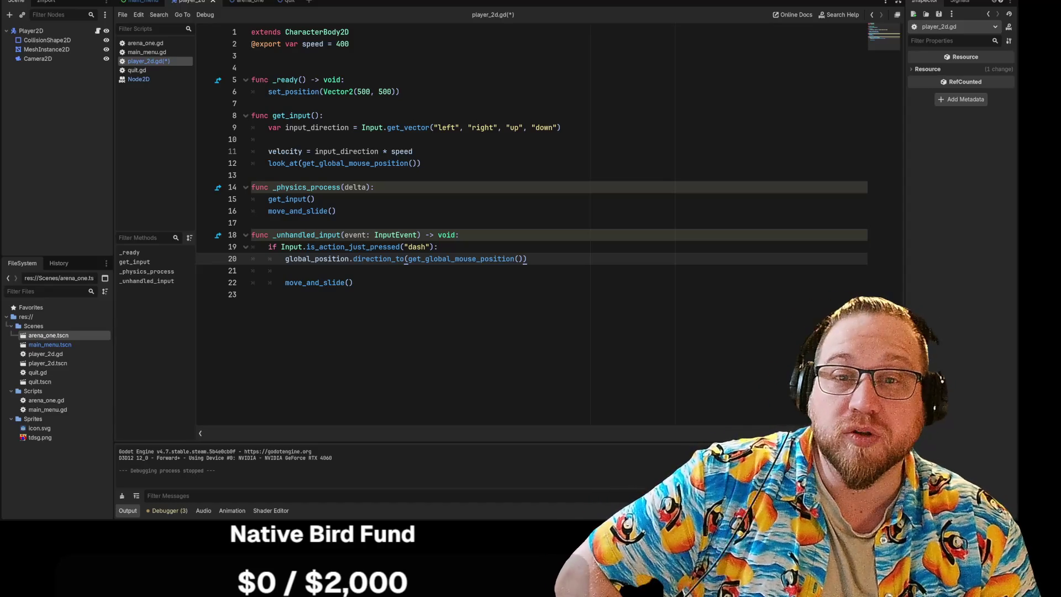
Add a Timer child node under Player2D
left_click(31, 30)
right_click(32, 33)
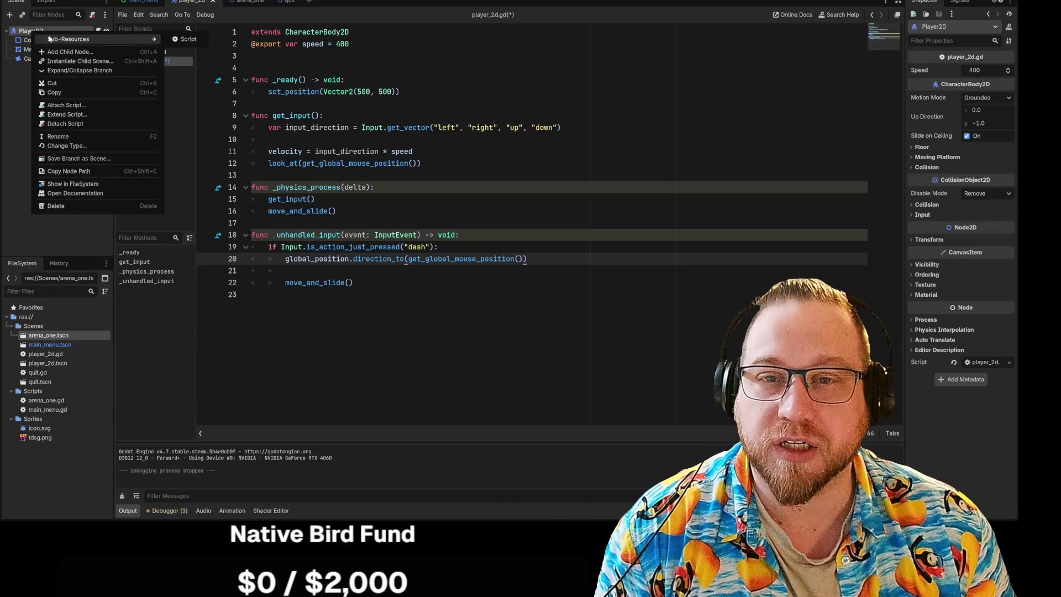
left_click(61, 39)
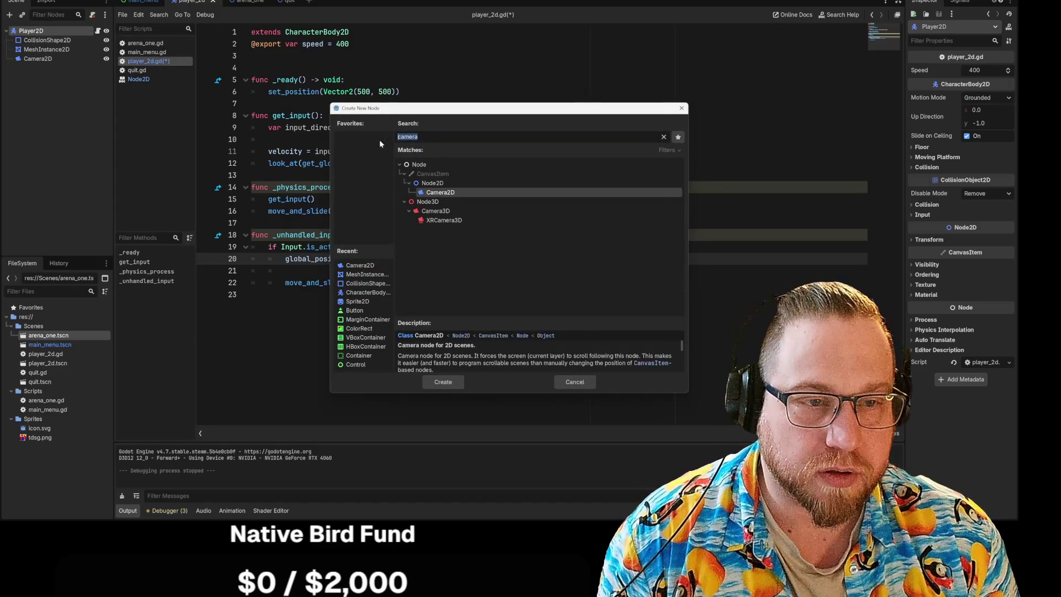
type("timer")
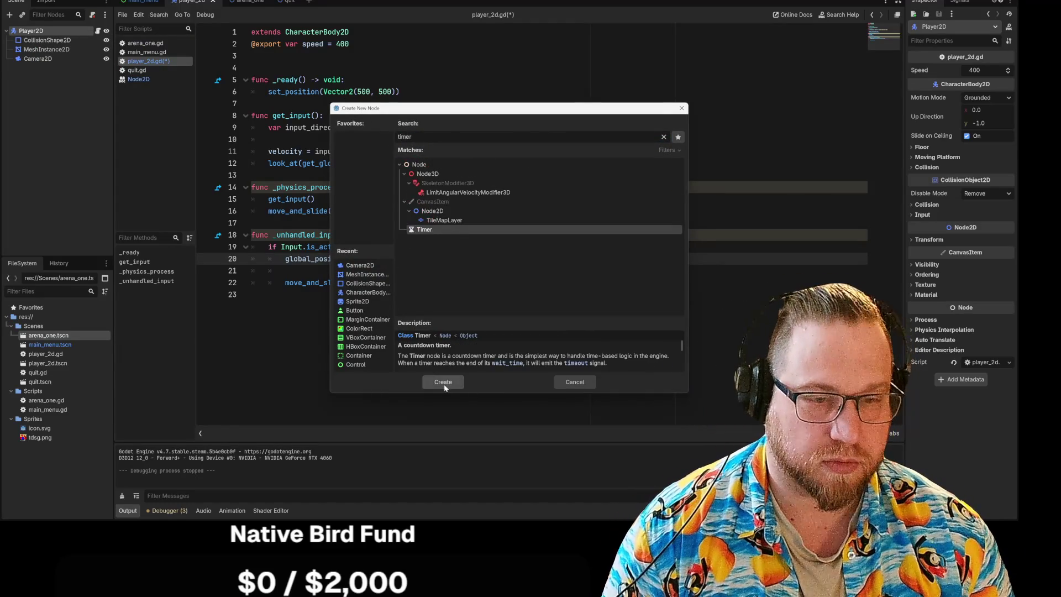
left_click(442, 382)
Rename the new Timer node to DashTimer
right_click(32, 69)
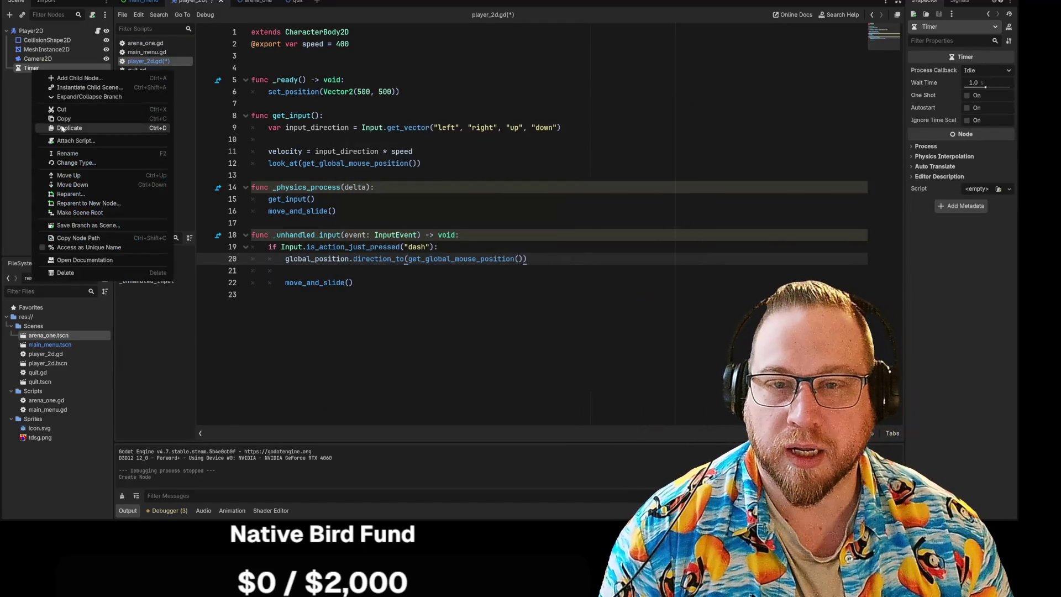
left_click(64, 154)
type("Dash")
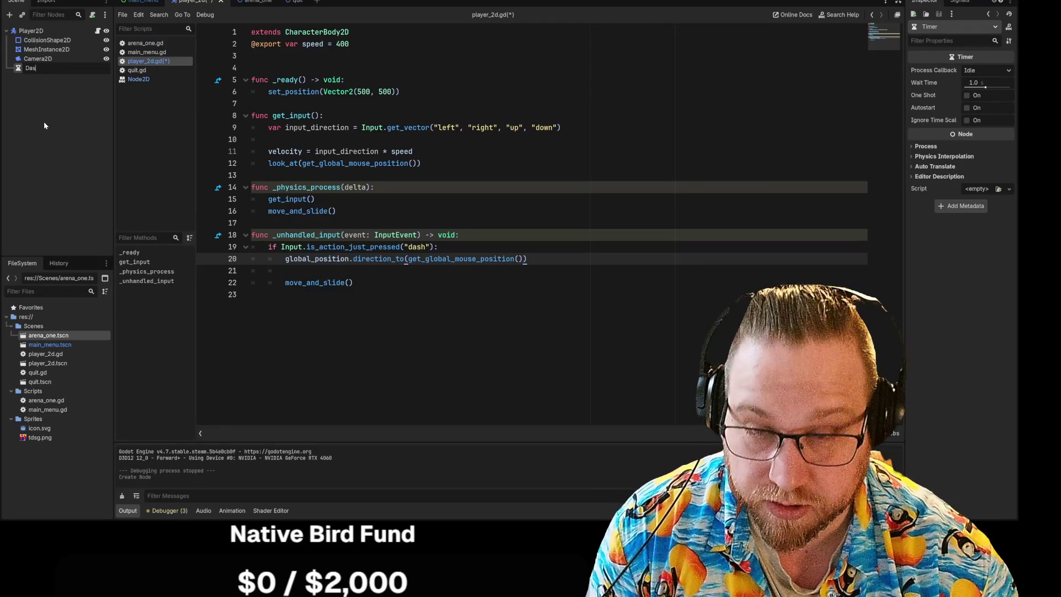
type("Timer")
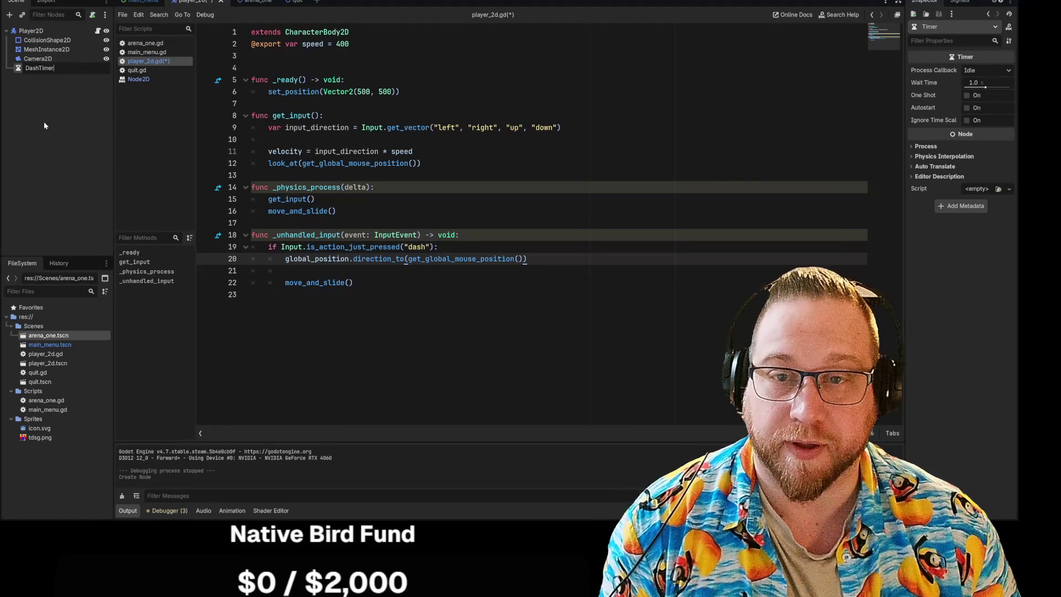
key("Return")
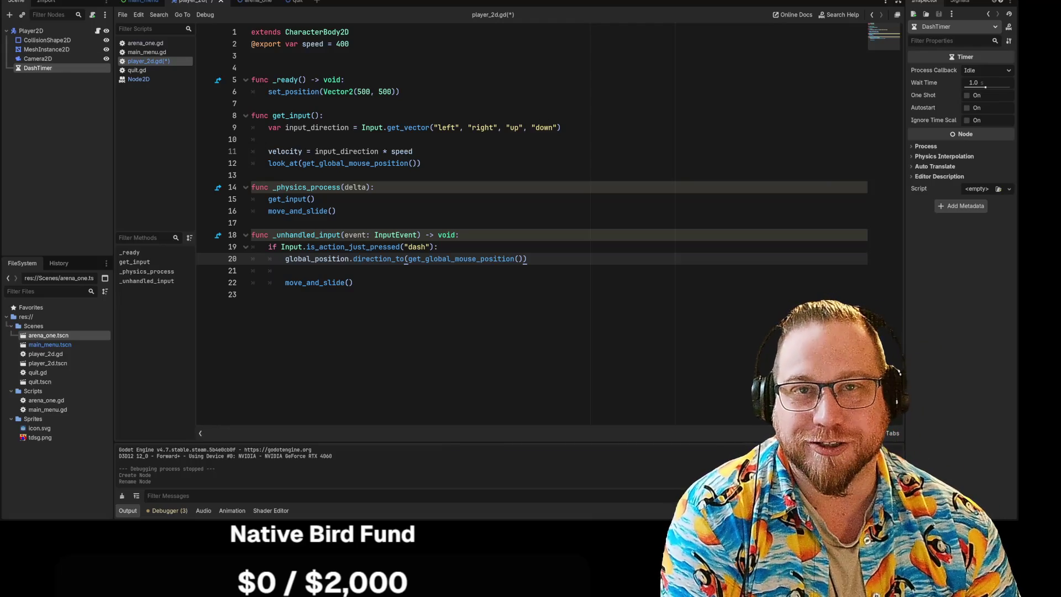
Show DashTimer's Node signals list with timeout() under Timer
left_click(960, 2)
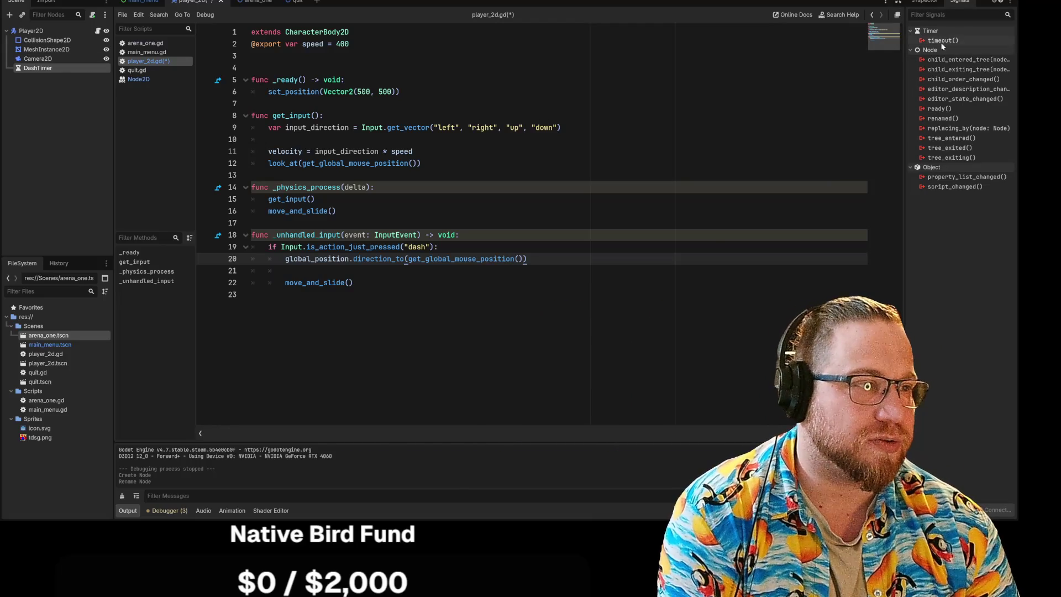
Connect DashTimer's timeout to a new _on_dash_timer_timeout() handler and delete the dash branch's direction_to and move_and_slide lines
double_click(943, 41)
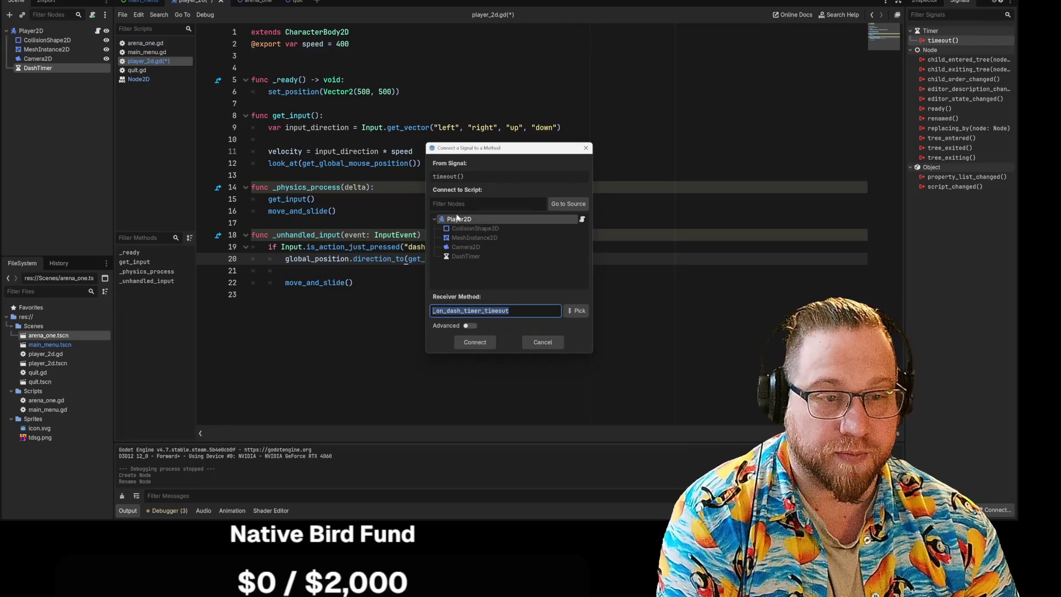
left_click(474, 342)
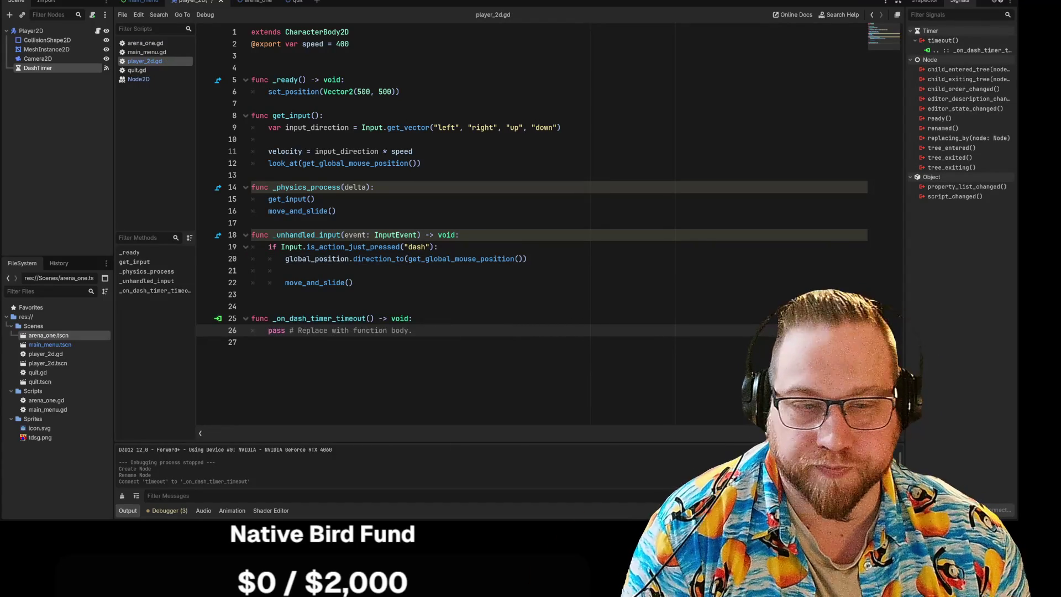
left_click_drag(527, 259, 269, 259)
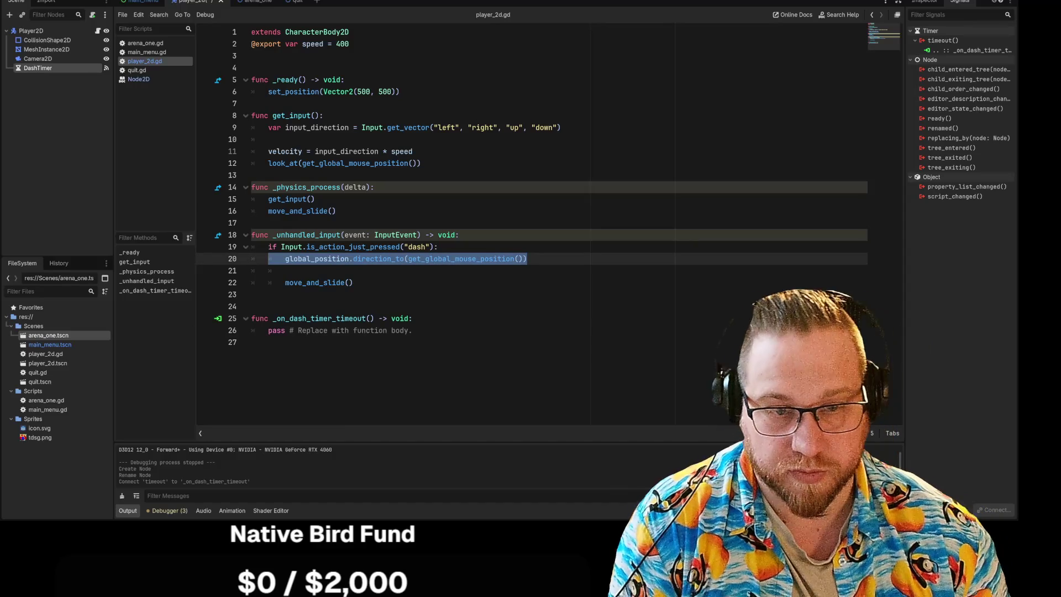
key("Delete")
key("Delete")
key("Delete")
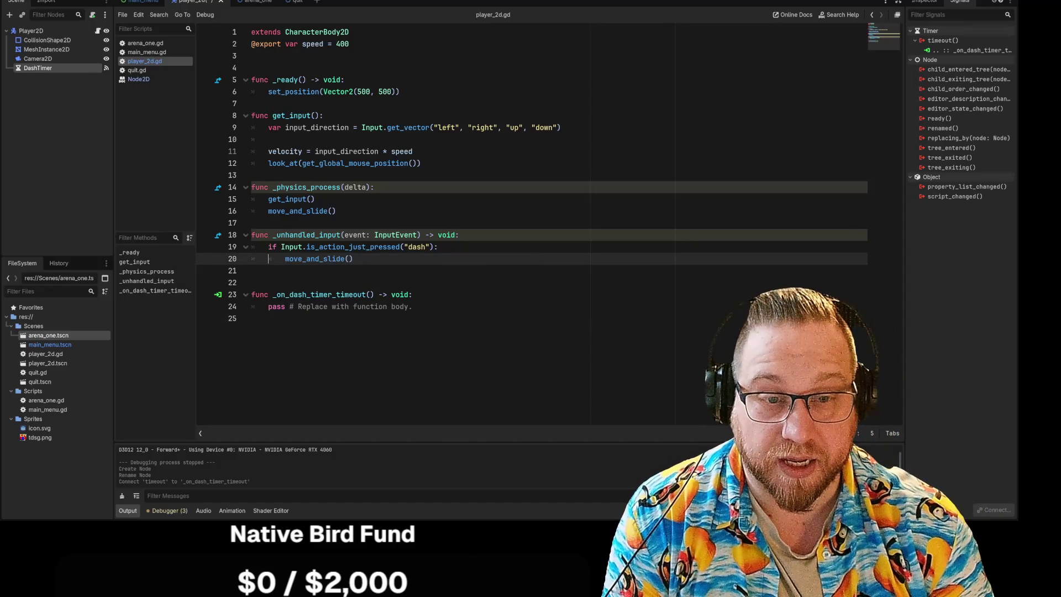
key("Delete")
key("Delete")
key("Delete")
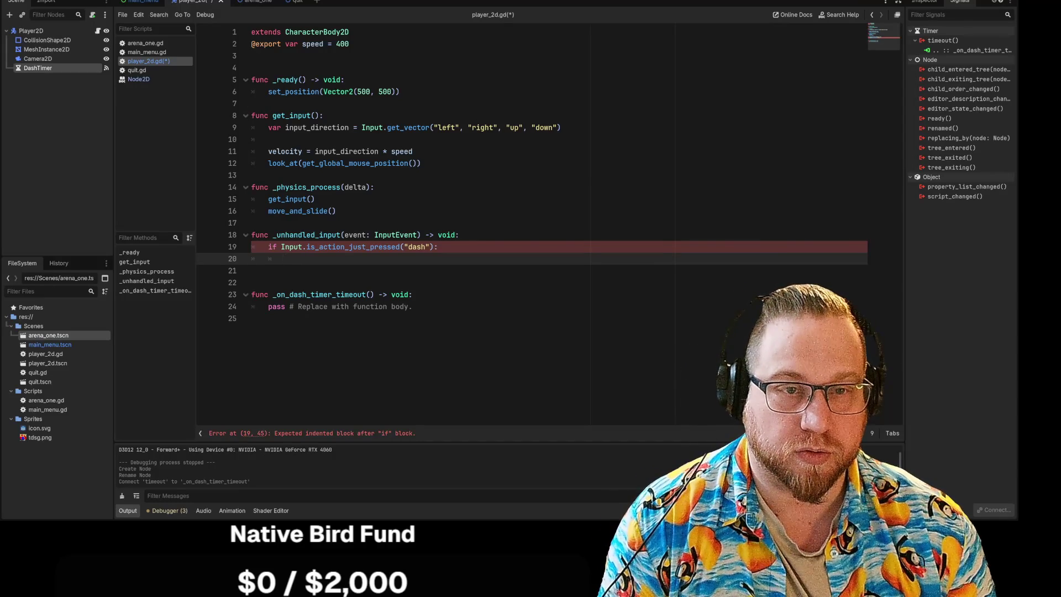
Declare var Dash = false at the top and set Dash = true inside the dash branch
key("Return")
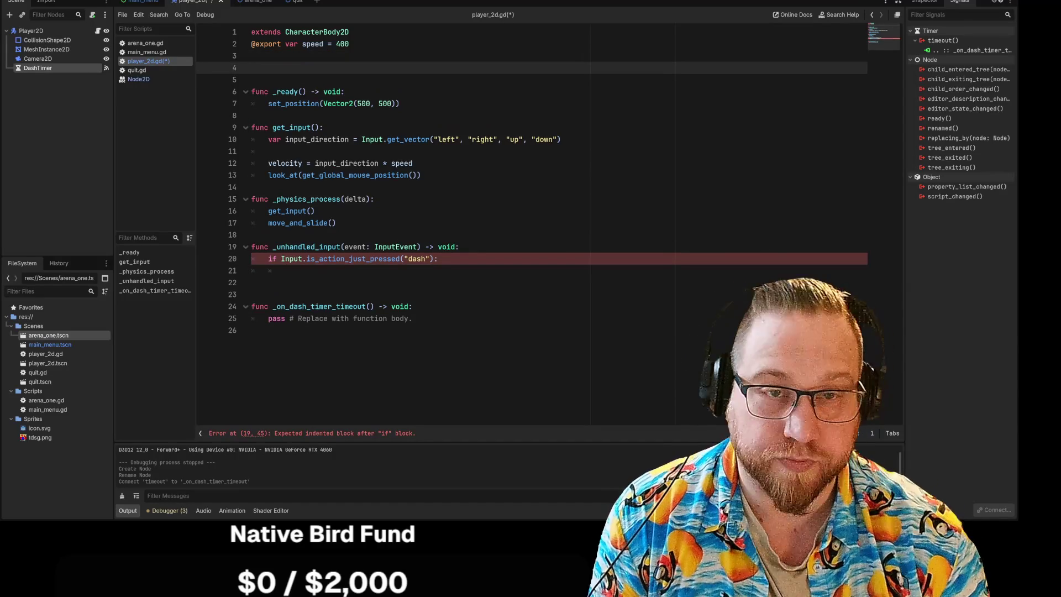
type("var ")
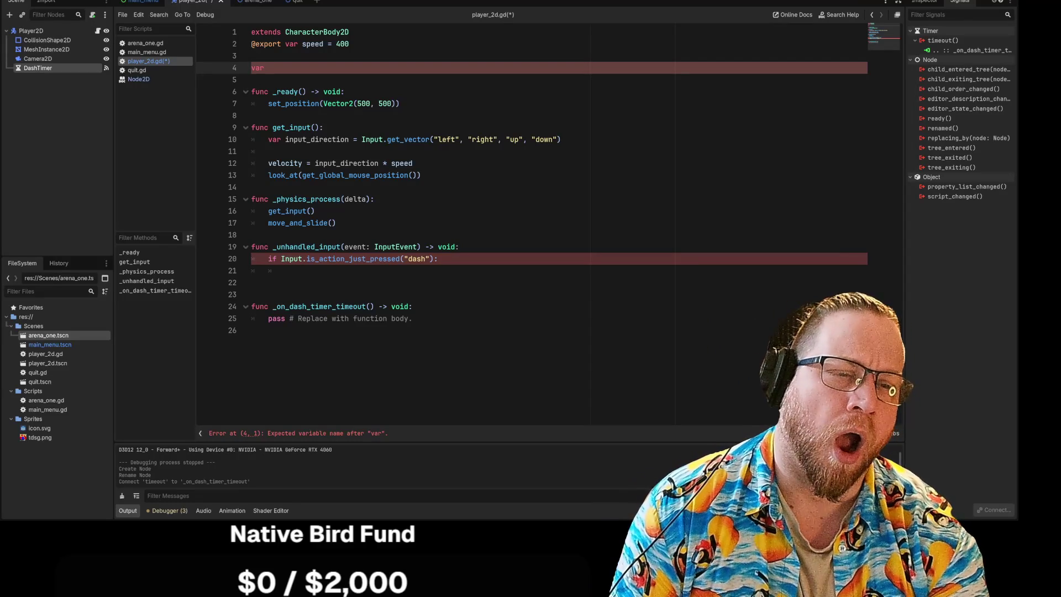
type("Dash = ")
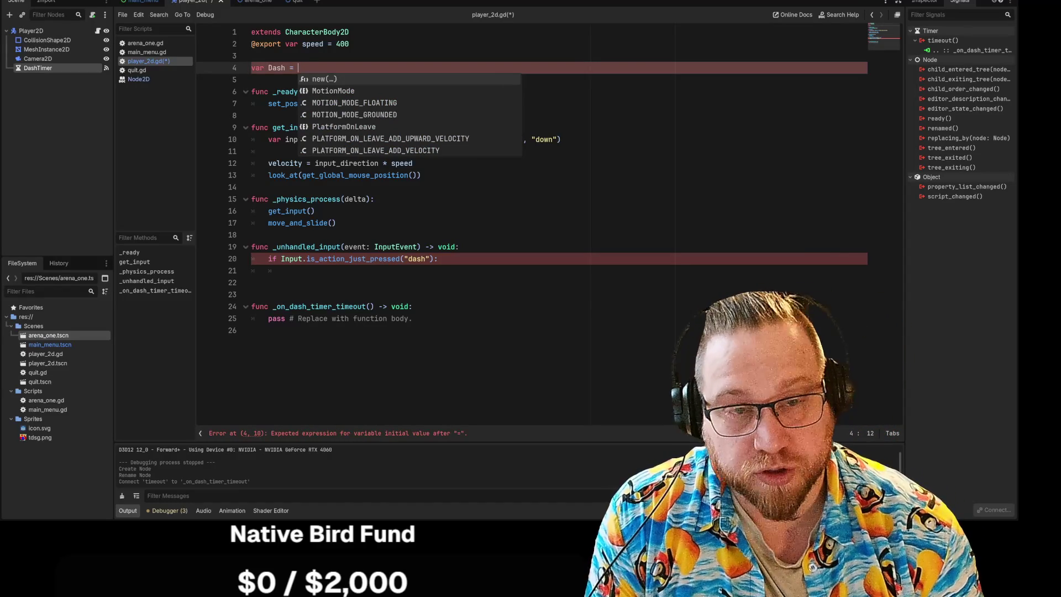
type("false")
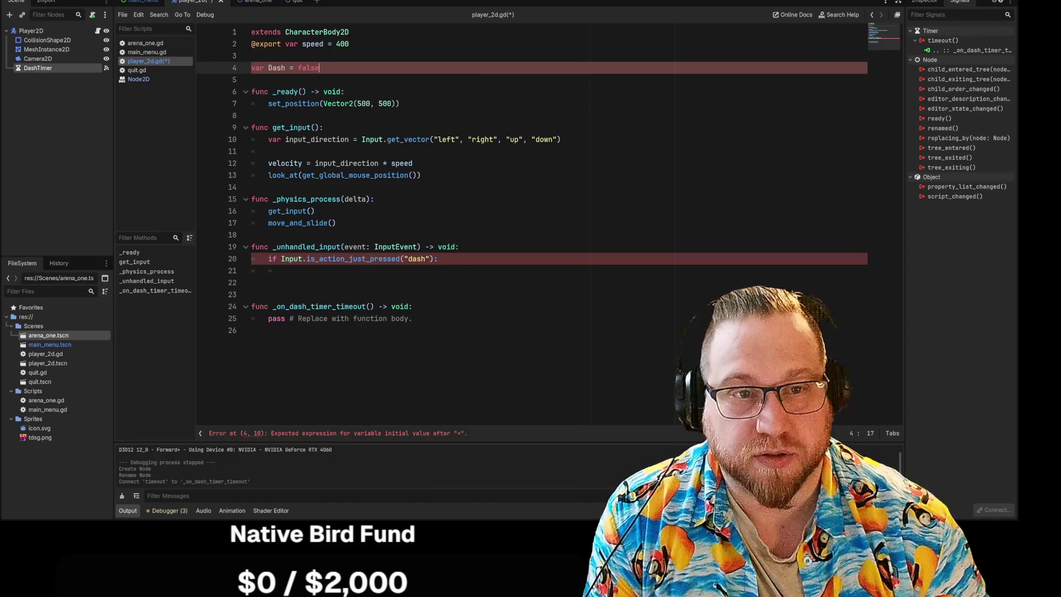
left_click(285, 271)
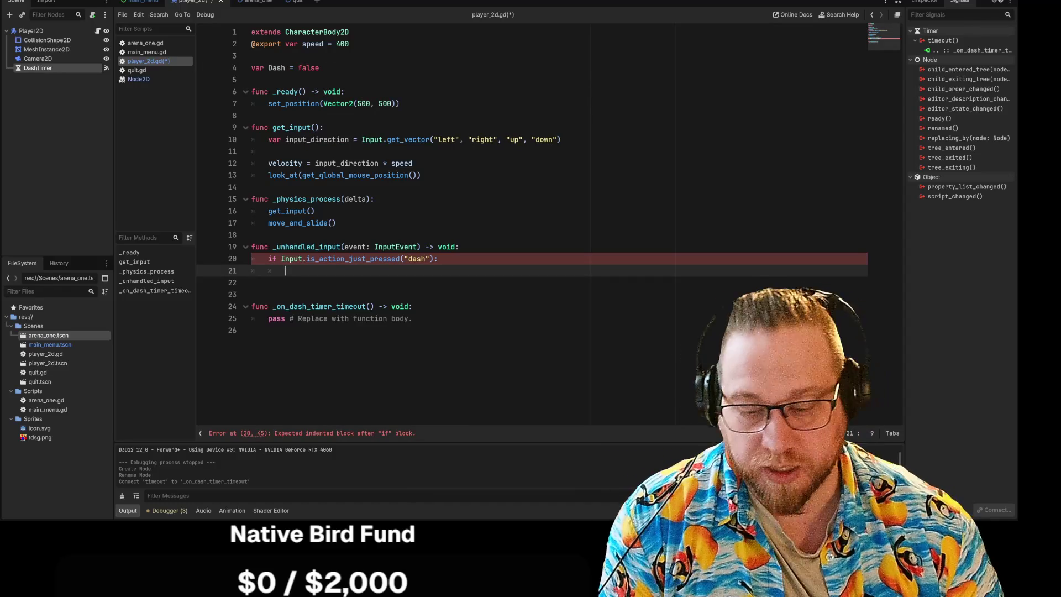
type("dash")
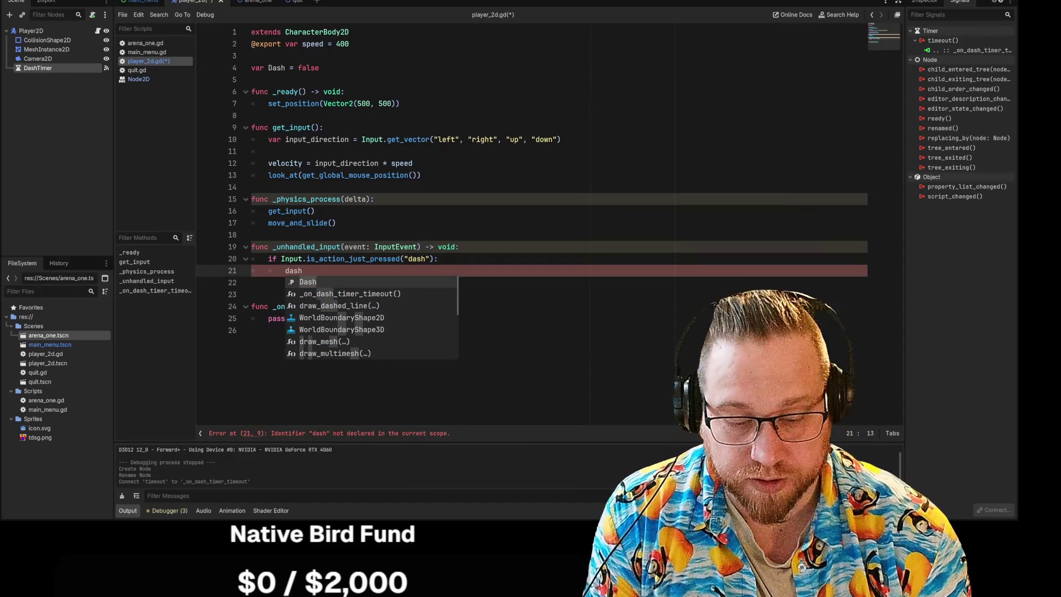
key("Return")
type("= ")
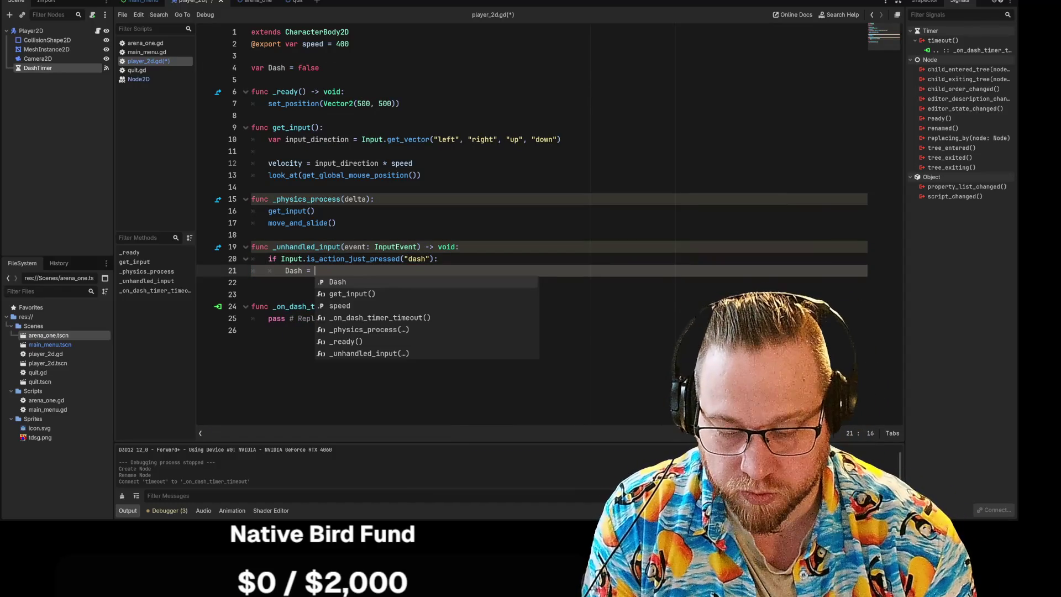
type("tr")
key("Return")
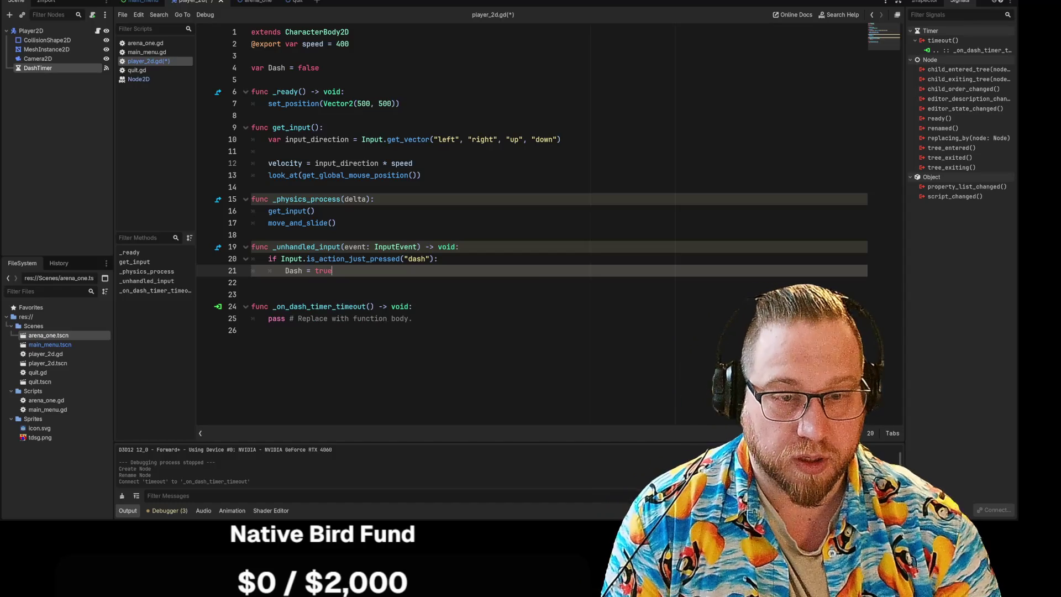
key("Return")
Drop a $DashTimer reference near the script top from the Scene dock
type("Dash")
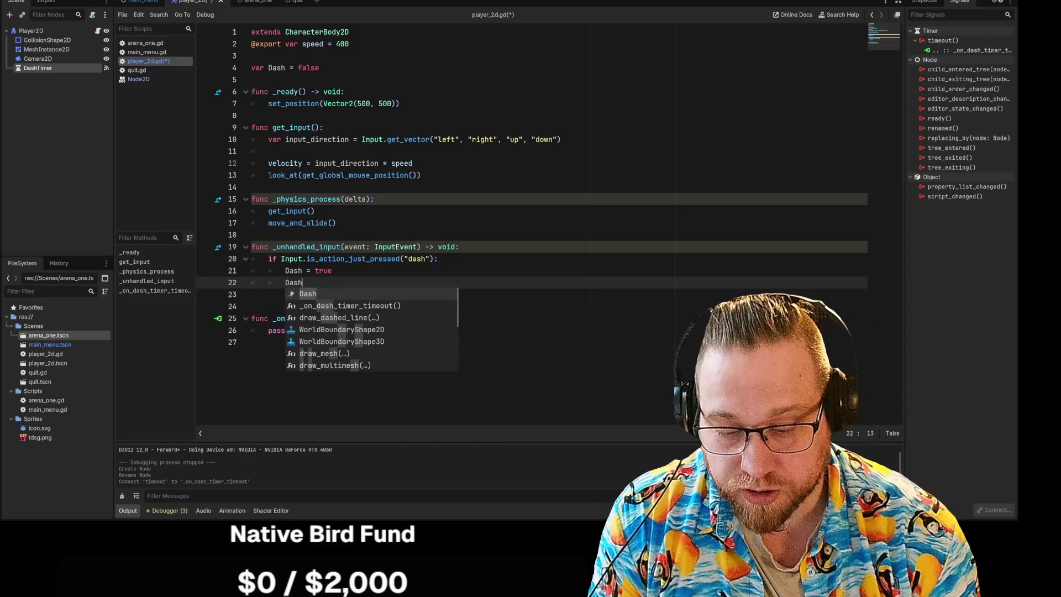
type("Time")
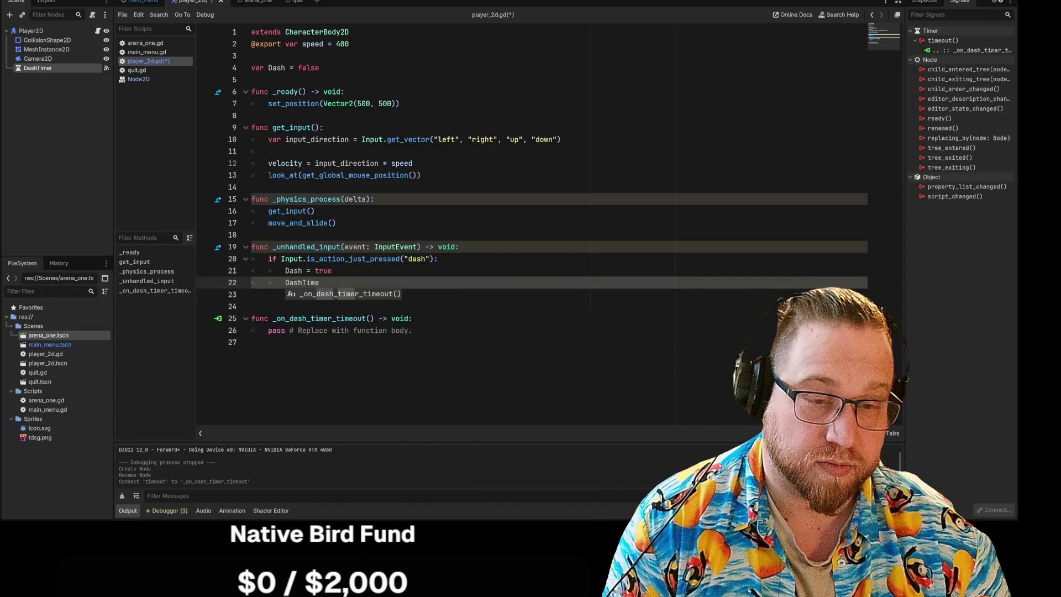
key("Escape")
key("Up")
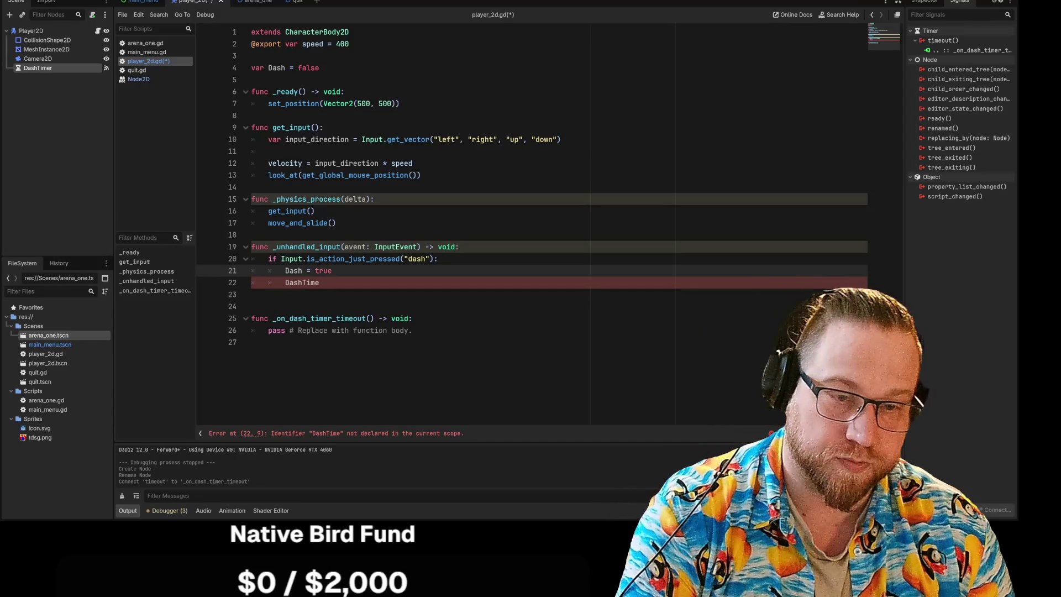
key("Down")
key("BackSpace")
key("BackSpace")
key("BackSpace")
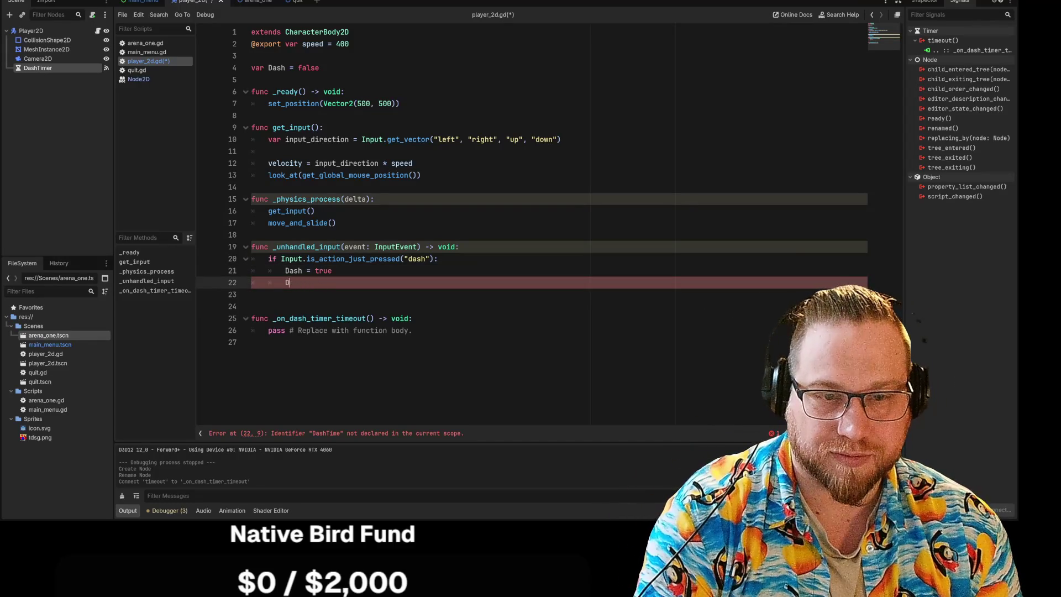
key("BackSpace")
key("BackSpace")
key("BackSpace")
mouse_move(38, 68)
left_mouse_down()
mouse_move(308, 81)
mouse_move(292, 80)
left_mouse_up()
Make the reference a declaration reading var DashTimer = $DashTimer
type("var ")
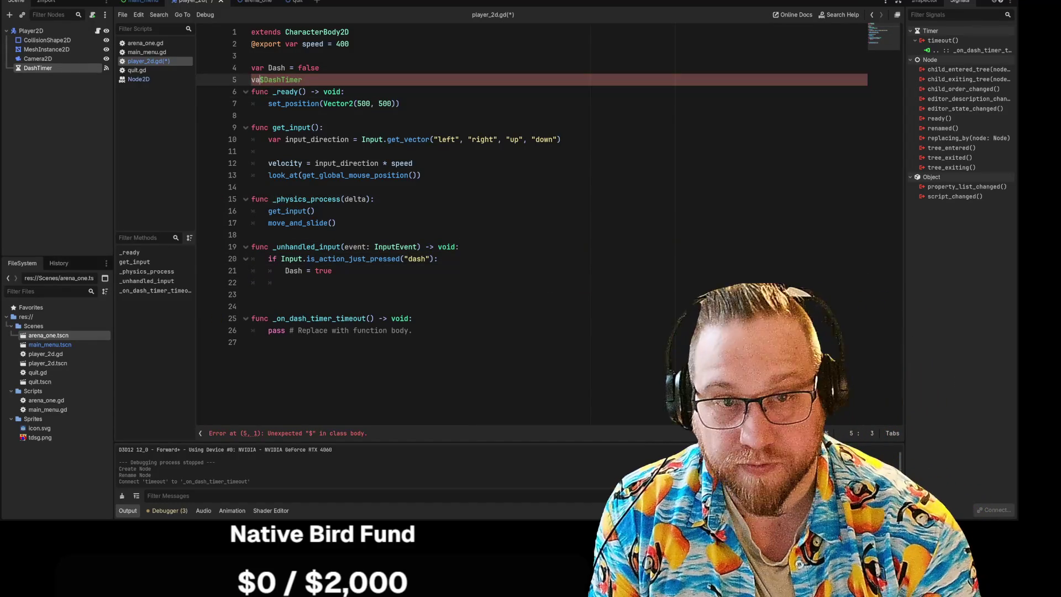
type("Dash")
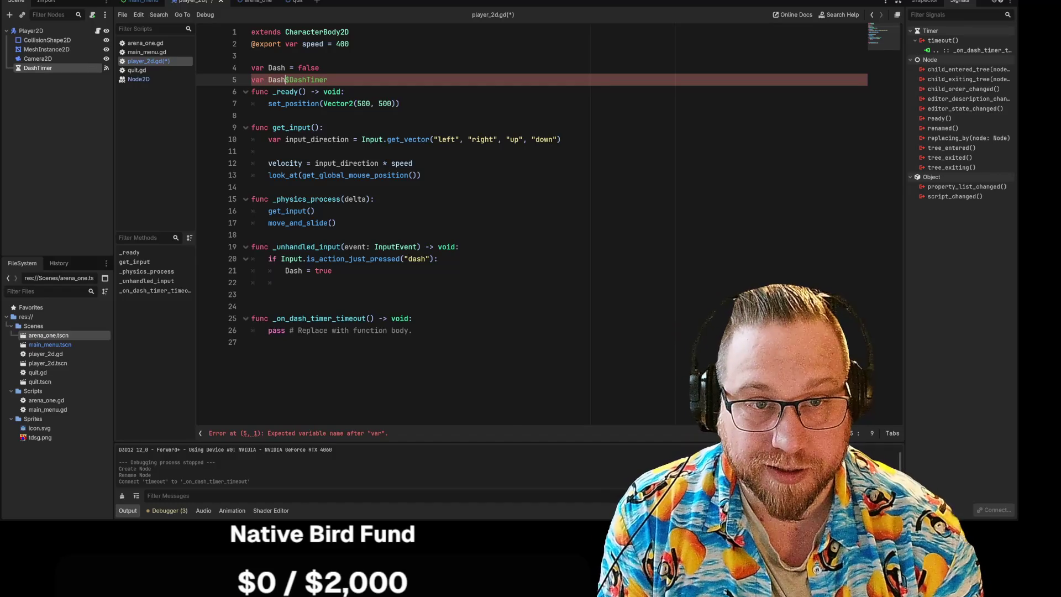
type("Timer =")
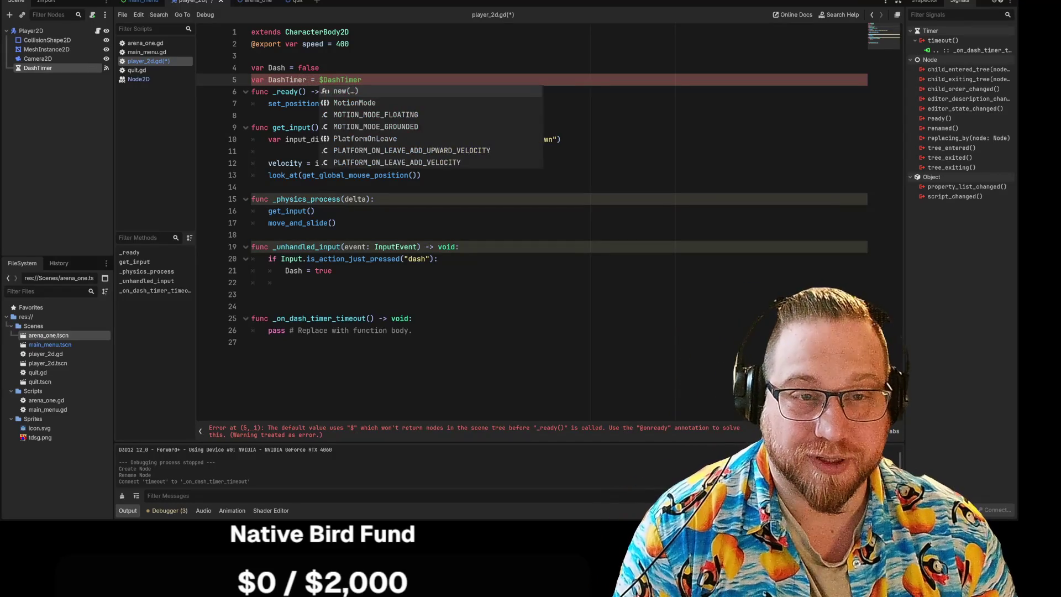
key("Escape")
key("Left")
key("BackSpace")
type(":")
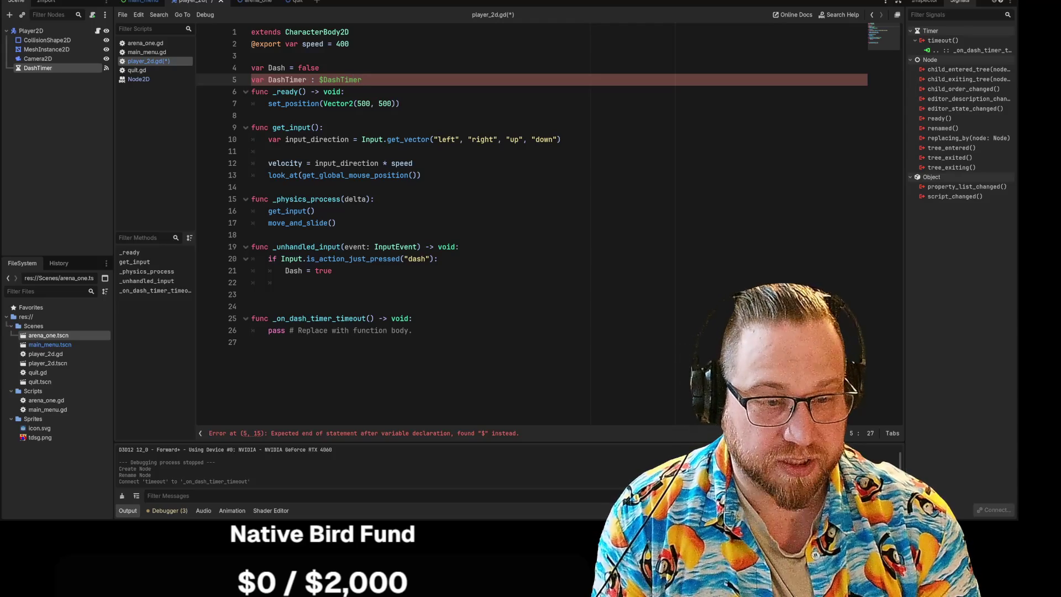
key("Return")
key("Up")
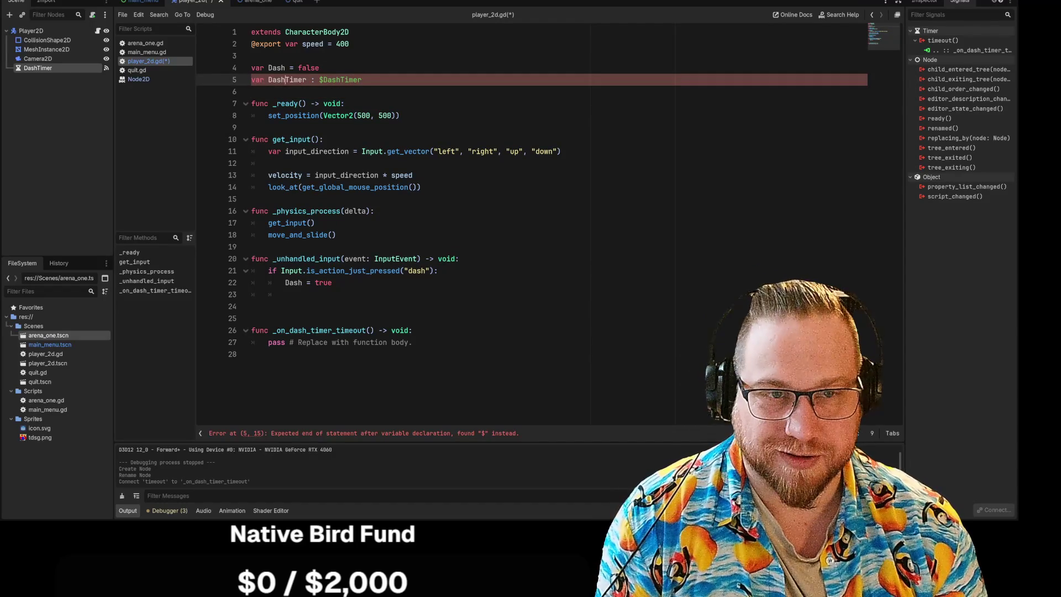
key("BackSpace")
type("=")
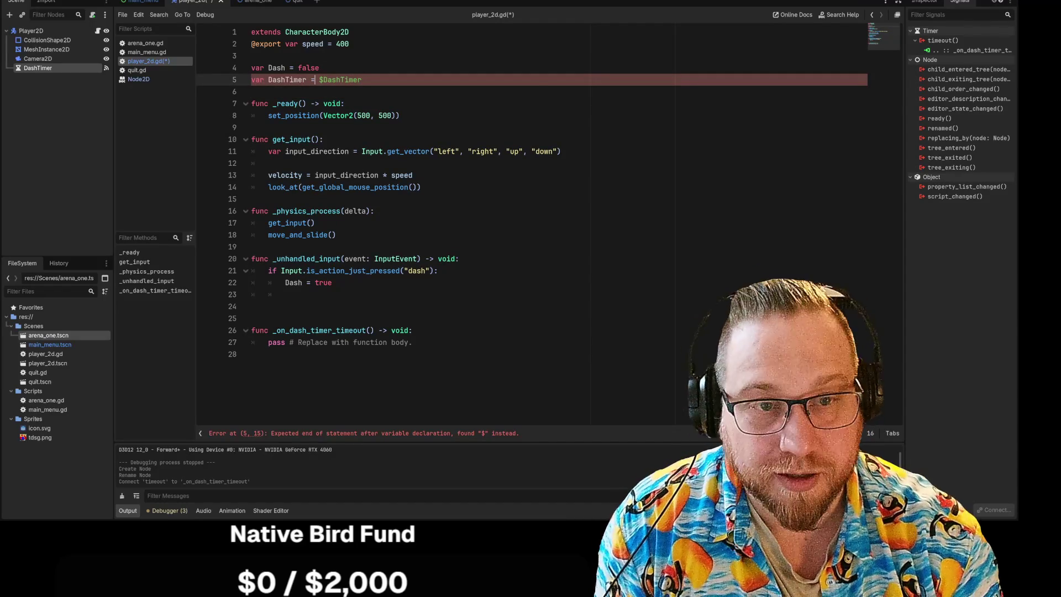